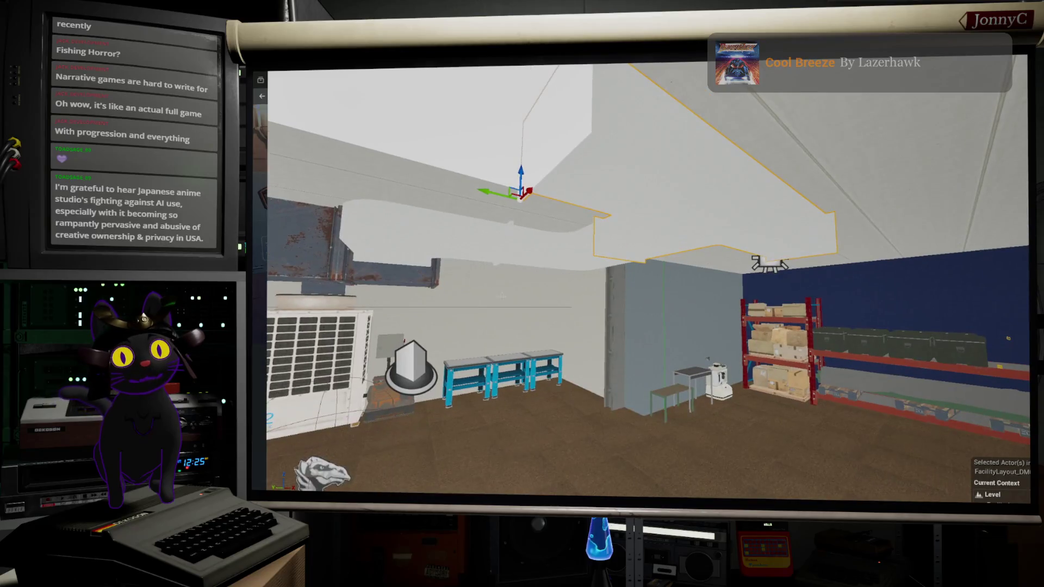
# Slide the curved ceiling duct piece up along the ceiling toward the blue wall, then switch to the browser
pyautogui.click(545, 257)
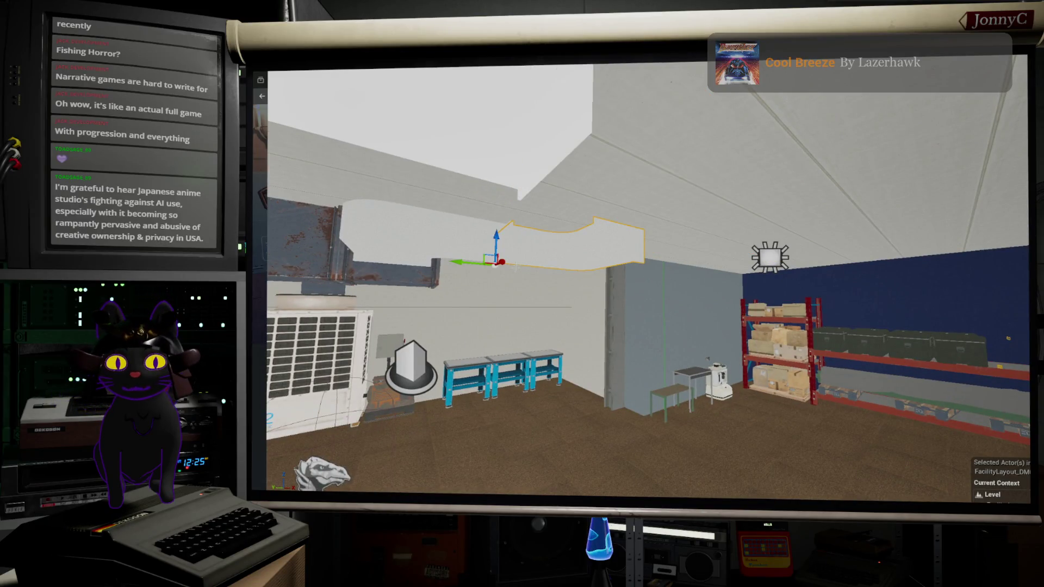
pyautogui.moveTo(503, 267)
pyautogui.mouseDown()
pyautogui.moveTo(644, 243)
pyautogui.moveTo(630, 247)
pyautogui.mouseUp()
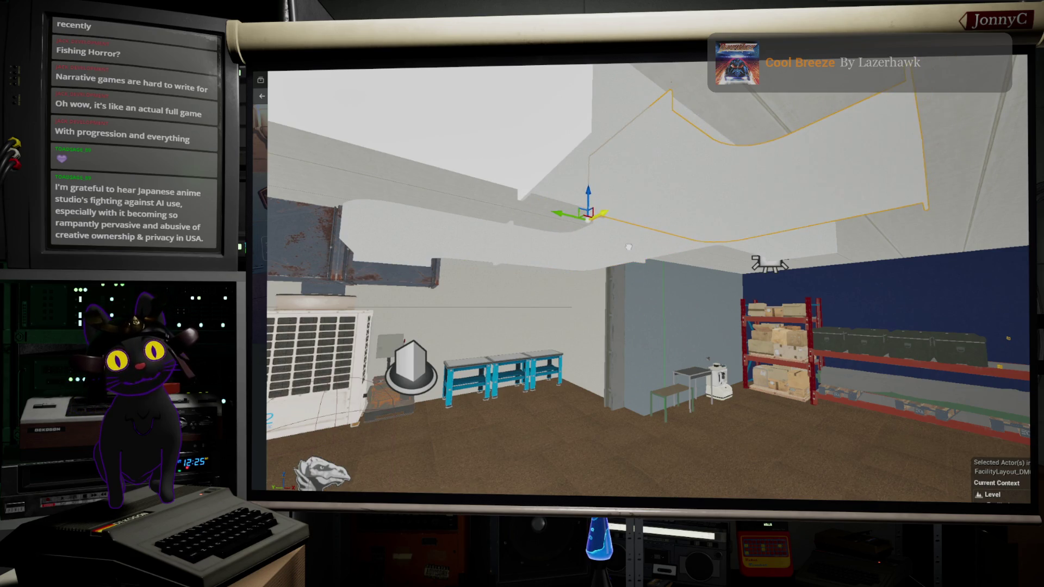
pyautogui.moveTo(589, 220)
pyautogui.mouseDown()
pyautogui.moveTo(792, 261)
pyautogui.moveTo(751, 176)
pyautogui.moveTo(661, 190)
pyautogui.mouseUp()
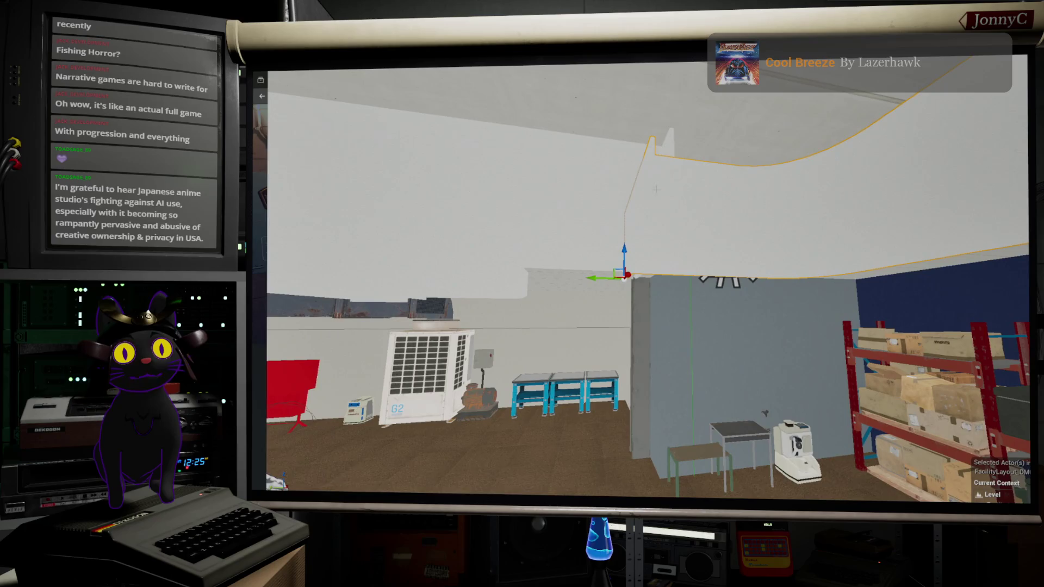
pyautogui.hotkey('alt', 'Tab')
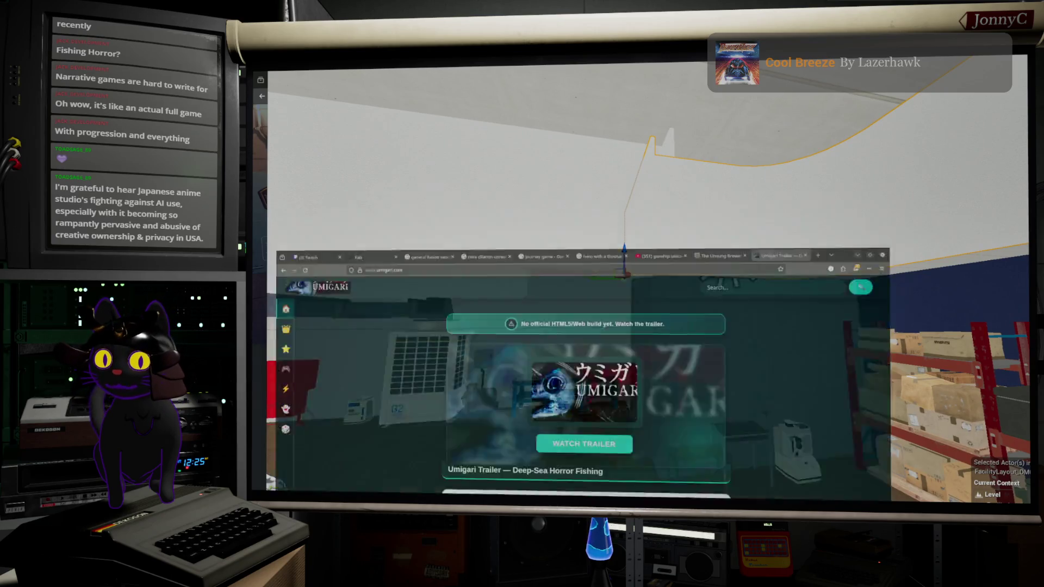
# Search Google for 'Stiens;gate streamer arrested' and scroll through the arrest coverage
pyautogui.click(430, 96)
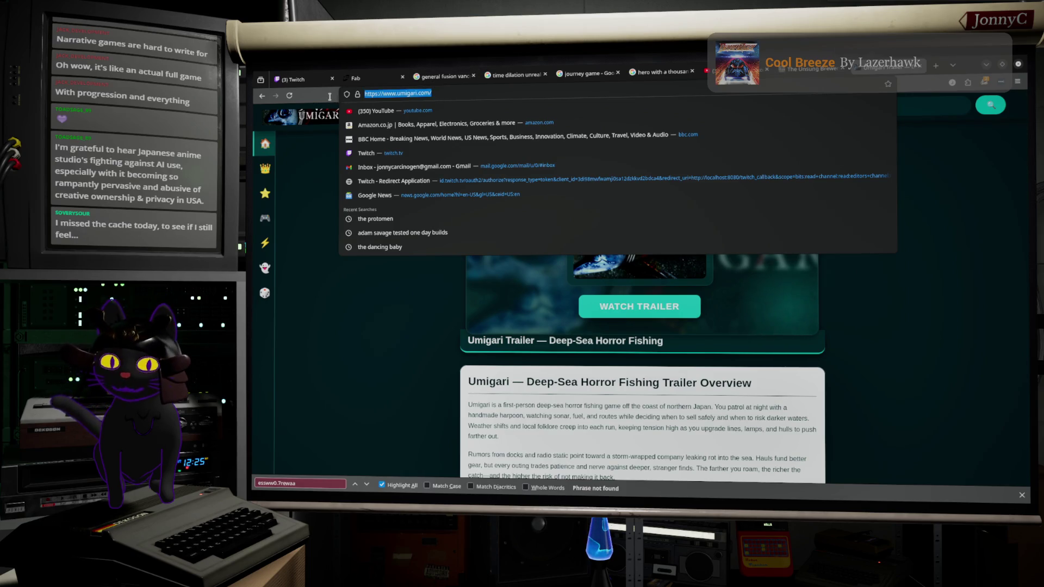
pyautogui.write('Stiens;fate')
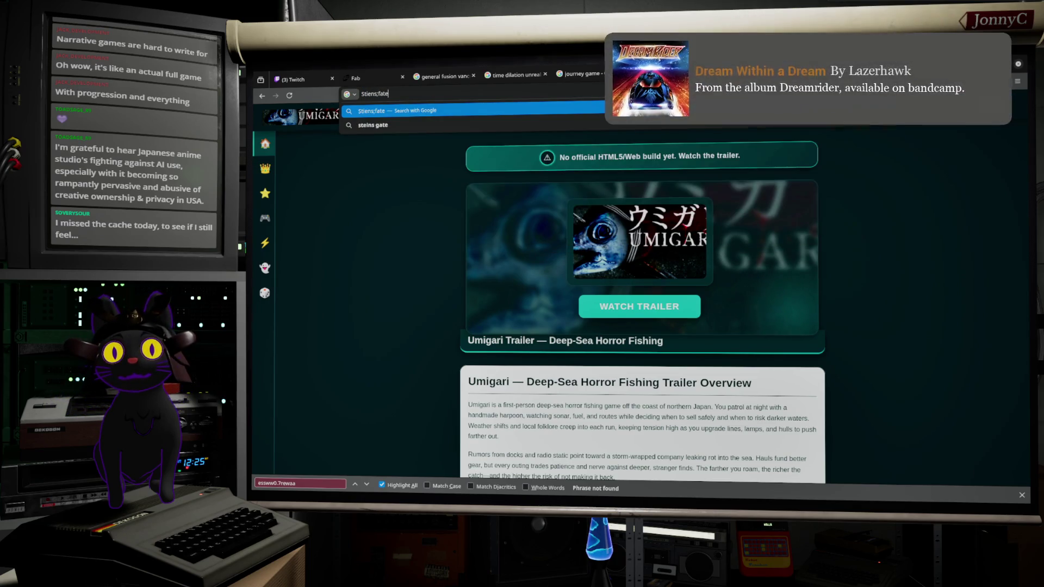
pyautogui.press('BackSpace')
pyautogui.press('BackSpace')
pyautogui.press('BackSpace')
pyautogui.write('gate streamer')
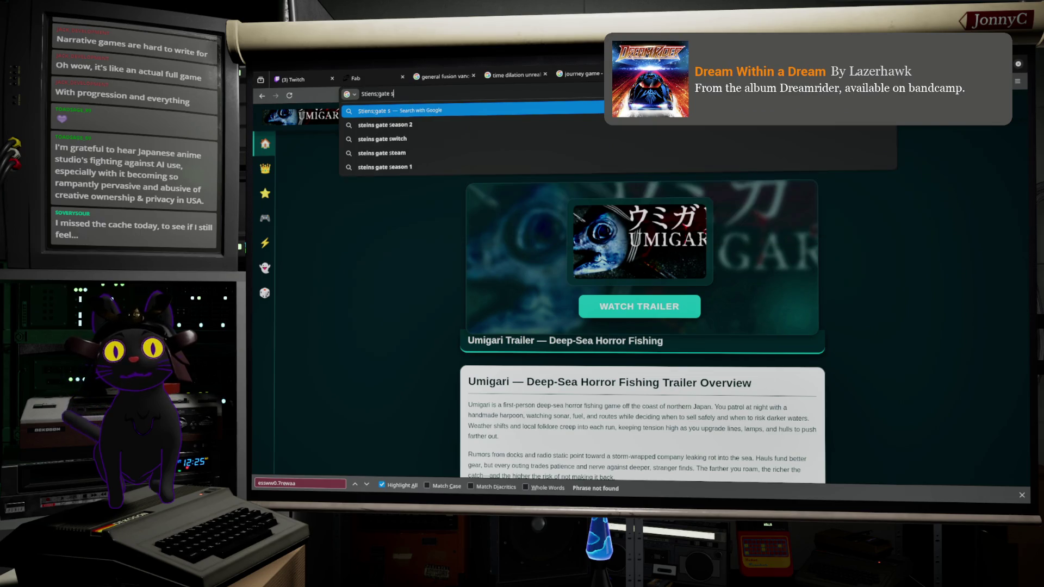
pyautogui.write(' arrested')
pyautogui.press('Return')
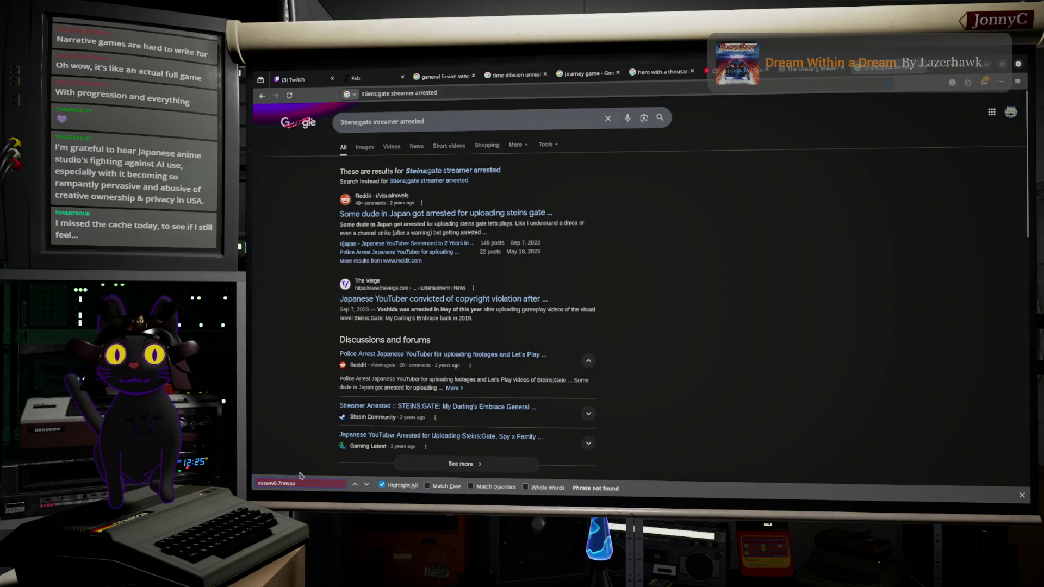
pyautogui.press('BackSpace')
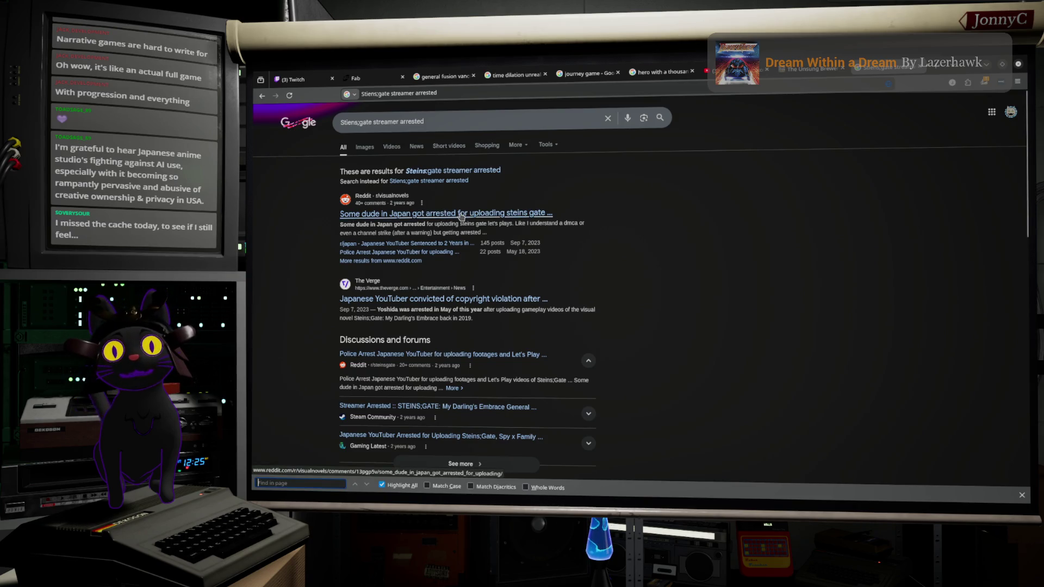
pyautogui.scroll(-1, 381, 320)
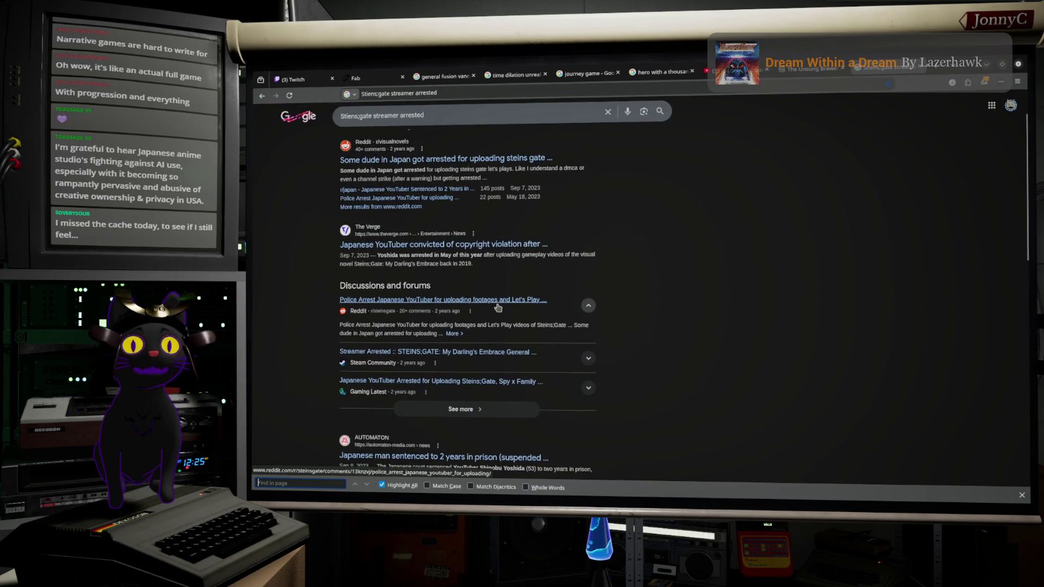
pyautogui.scroll(-2, 497, 307)
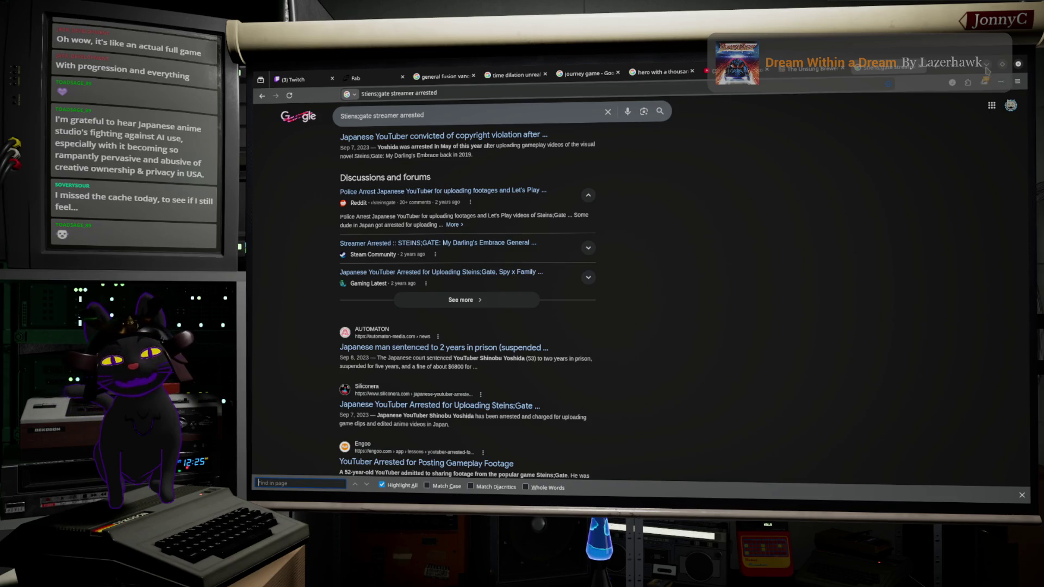
# Nudge the ceiling duct piece slightly to the right, then return to the browser
pyautogui.click(987, 69)
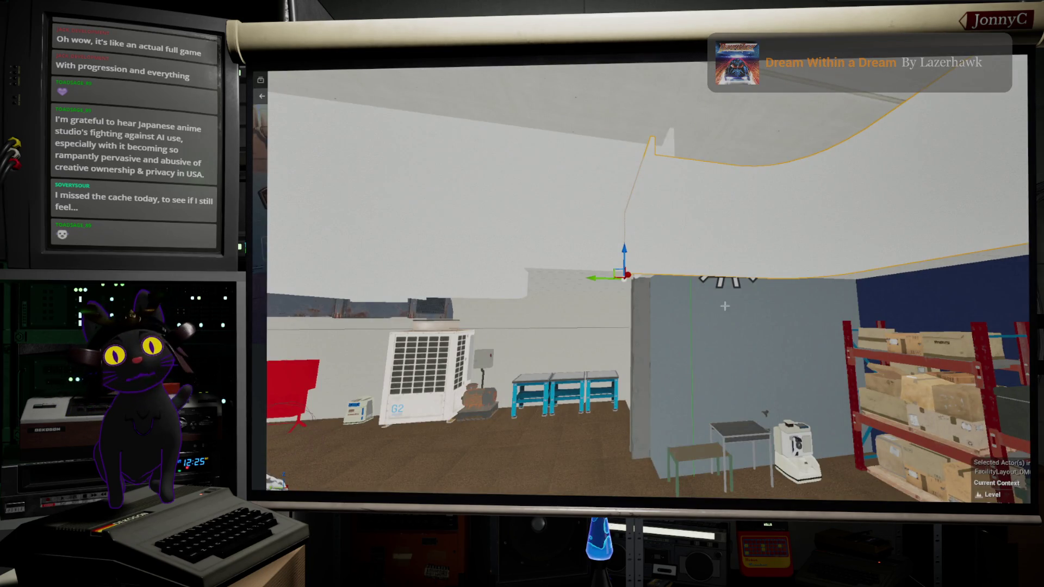
pyautogui.moveTo(603, 277); pyautogui.dragTo(617, 277)
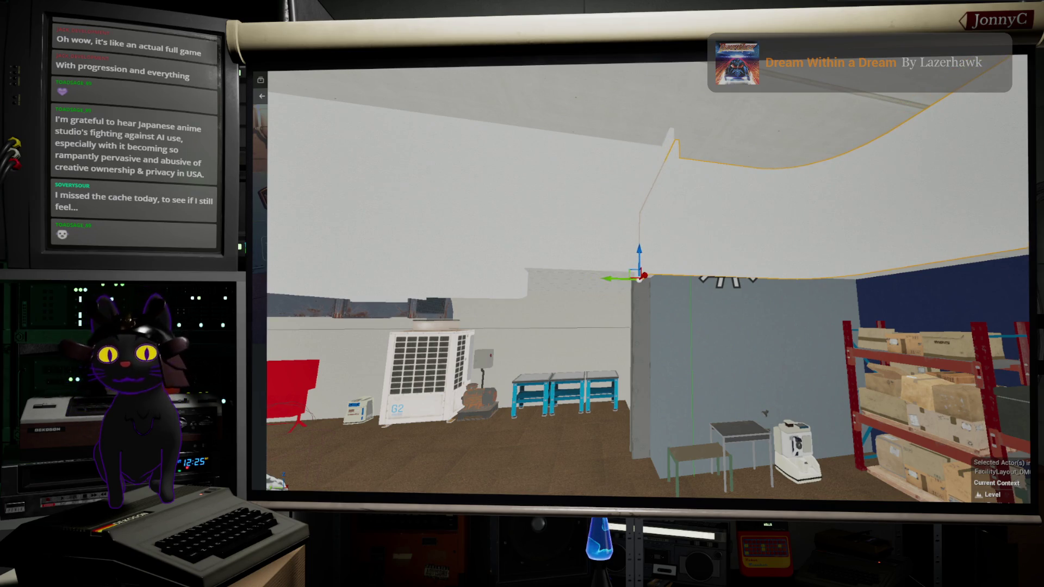
pyautogui.hotkey('alt', 'Tab')
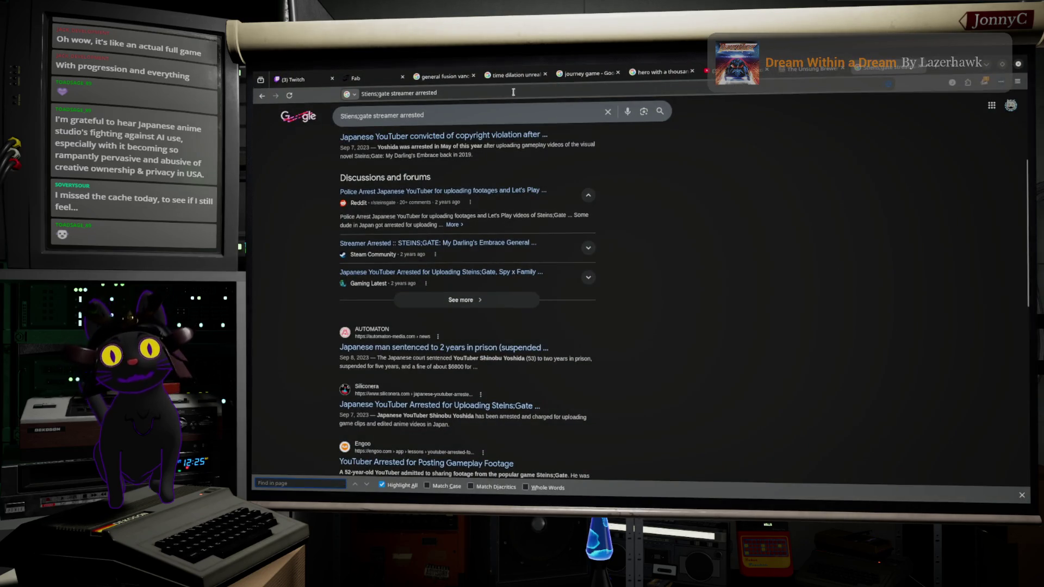
# Search Google for 'comiket 2025' using the autocomplete suggestion
pyautogui.scroll(3, 473, 121)
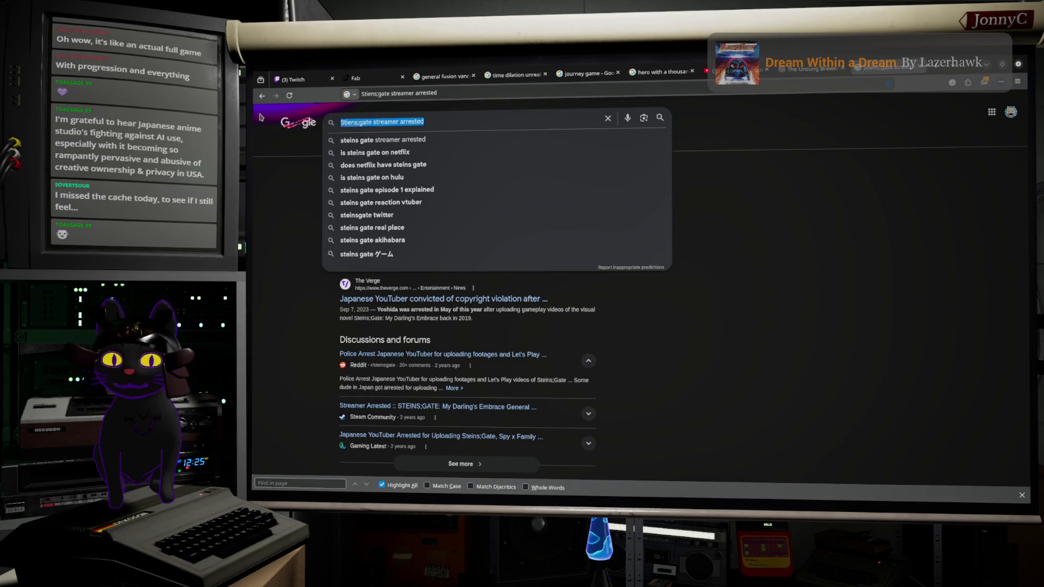
pyautogui.write('Comik')
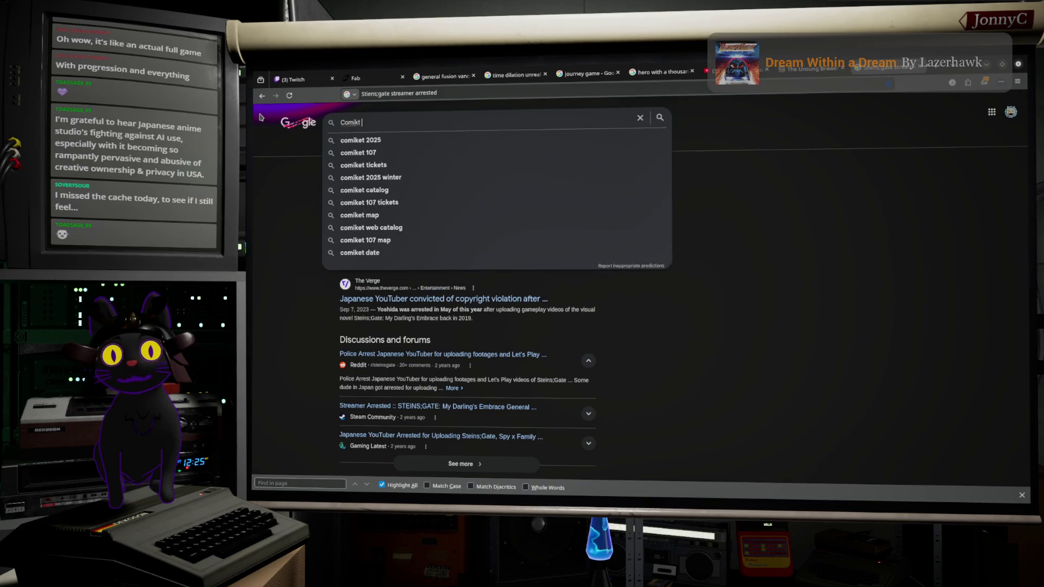
pyautogui.press('BackSpace')
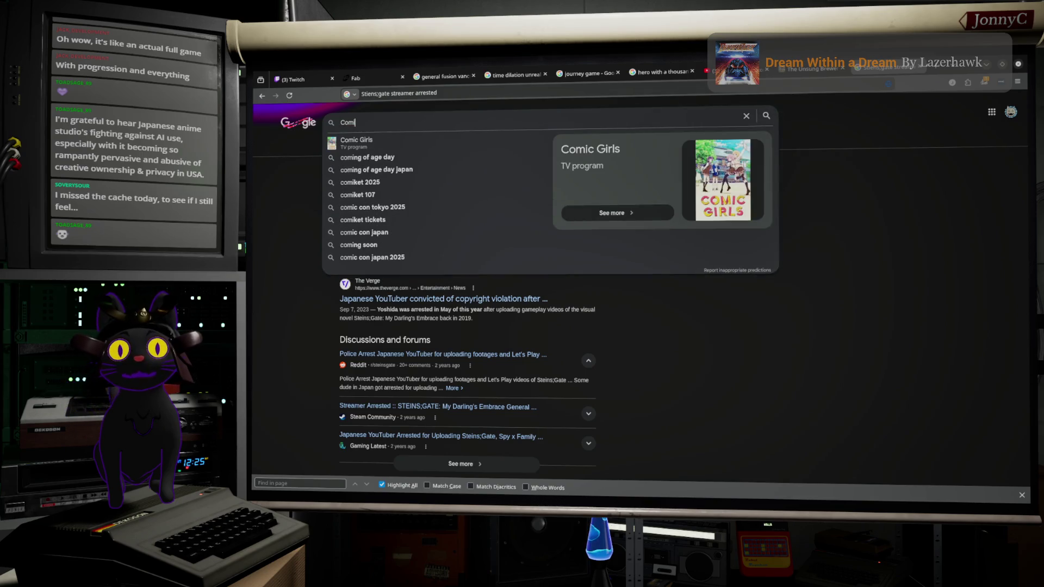
pyautogui.write('ket')
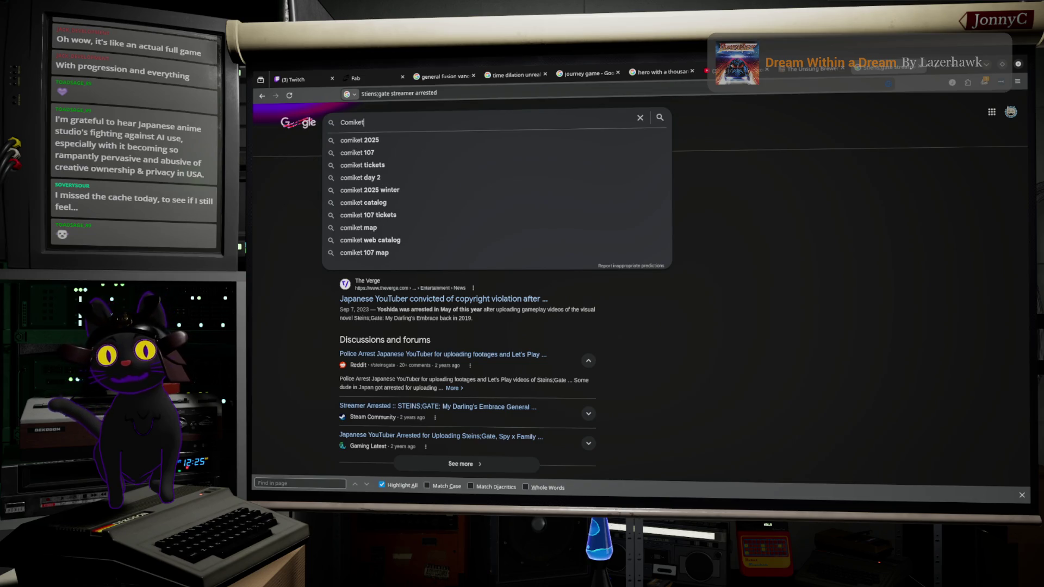
pyautogui.press('Down')
pyautogui.press('Return')
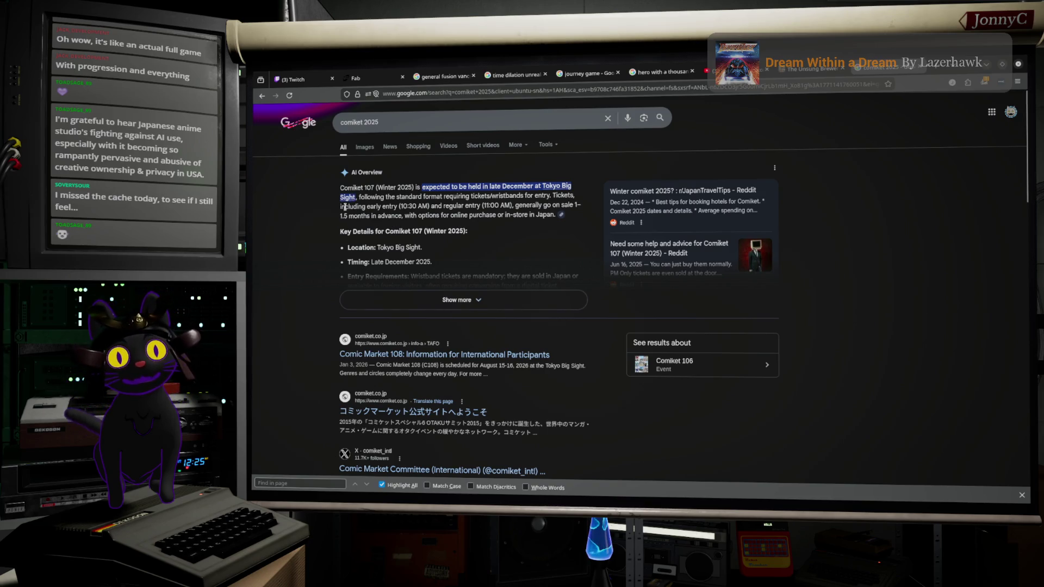
# Switch to image results for comiket 2025 and preview the nippon.com crowd image
pyautogui.click(363, 150)
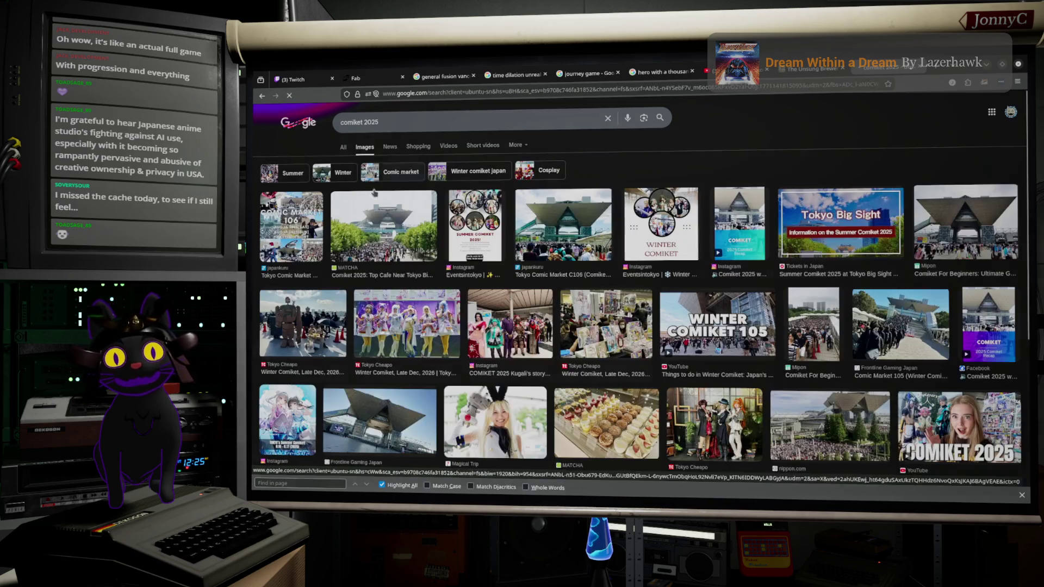
pyautogui.scroll(-3, 554, 413)
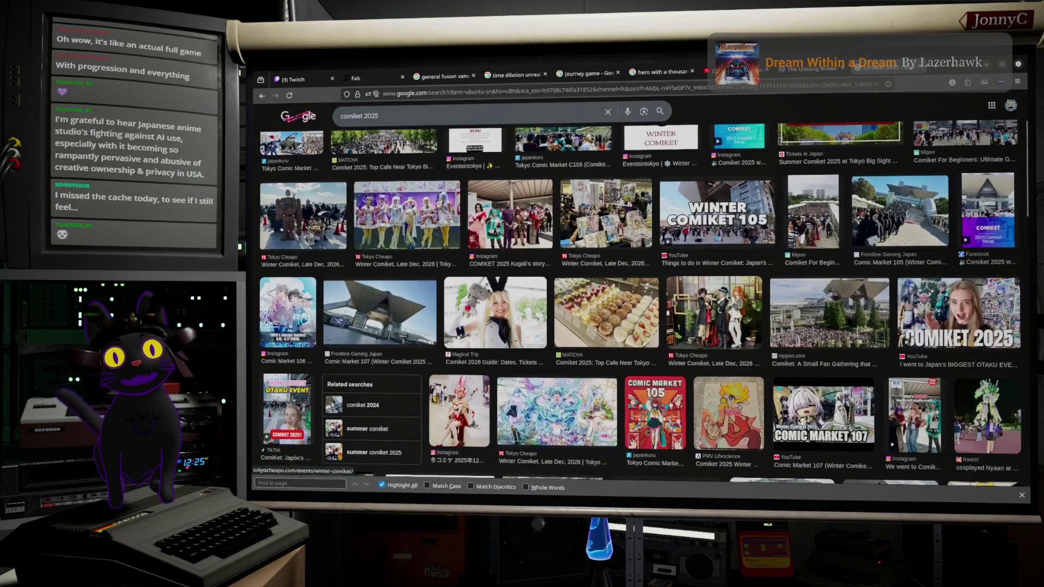
pyautogui.click(866, 318)
# Scroll the image grid and open the Comiket Wikipedia crowd image preview
pyautogui.scroll(-2, 718, 296)
pyautogui.scroll(-10, 430, 277)
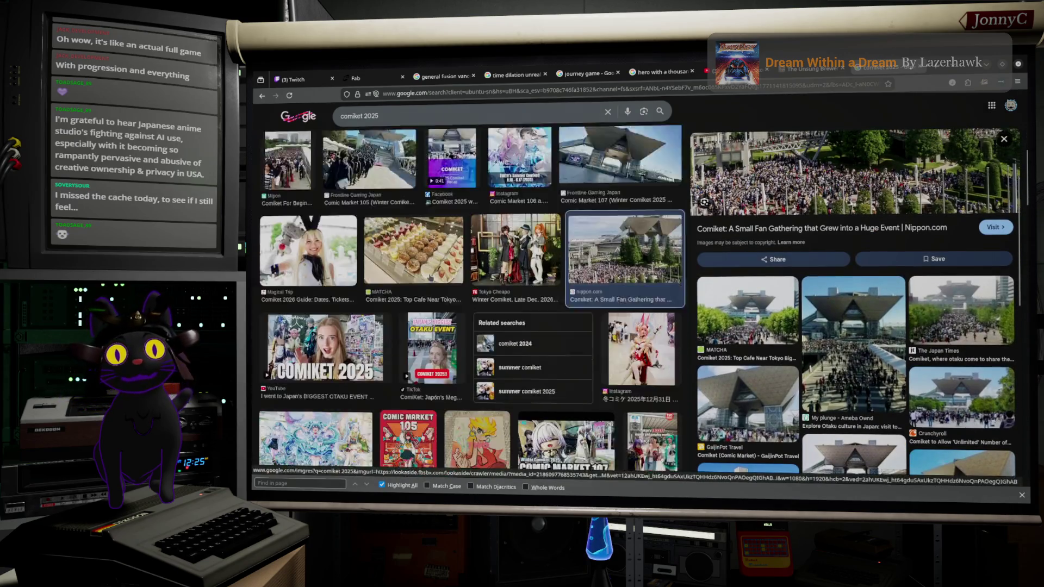
pyautogui.scroll(-3, 430, 278)
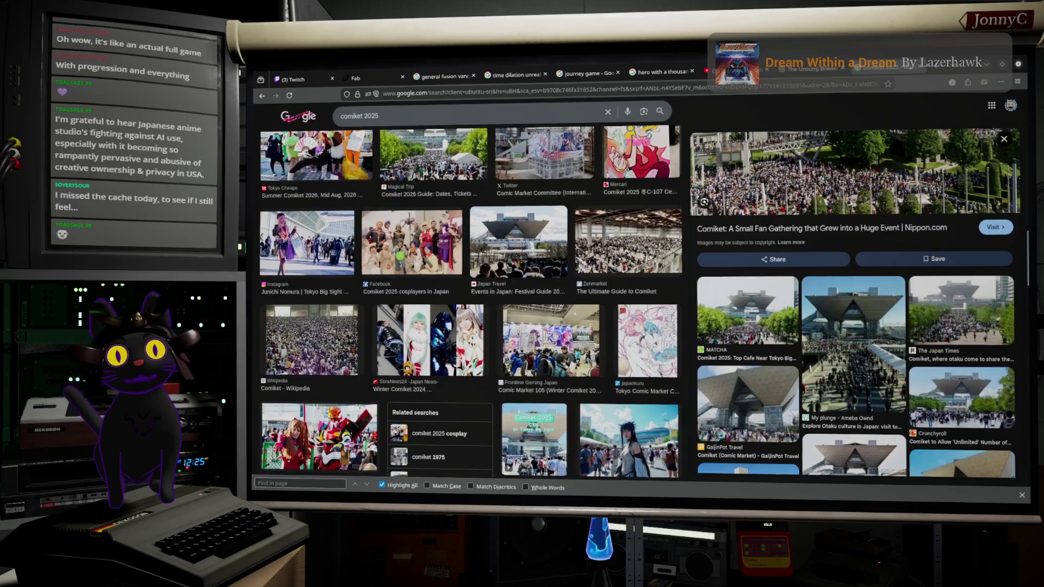
pyautogui.click(319, 341)
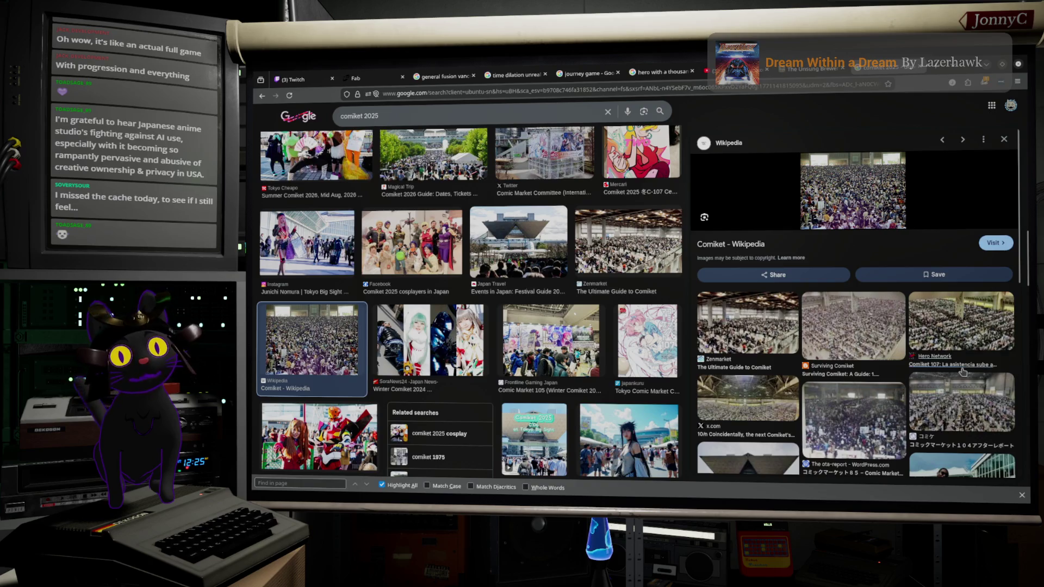
# Browse further through the comiket 2025 images, then return to the Unreal editor
pyautogui.scroll(-2, 962, 371)
pyautogui.scroll(-4, 580, 378)
pyautogui.scroll(-2, 581, 379)
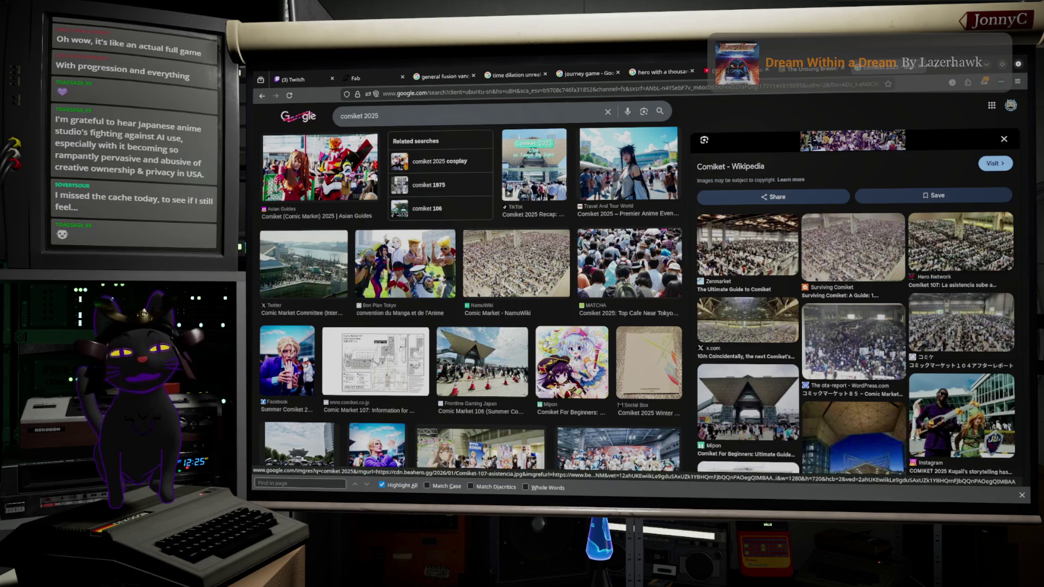
pyautogui.scroll(-6, 936, 263)
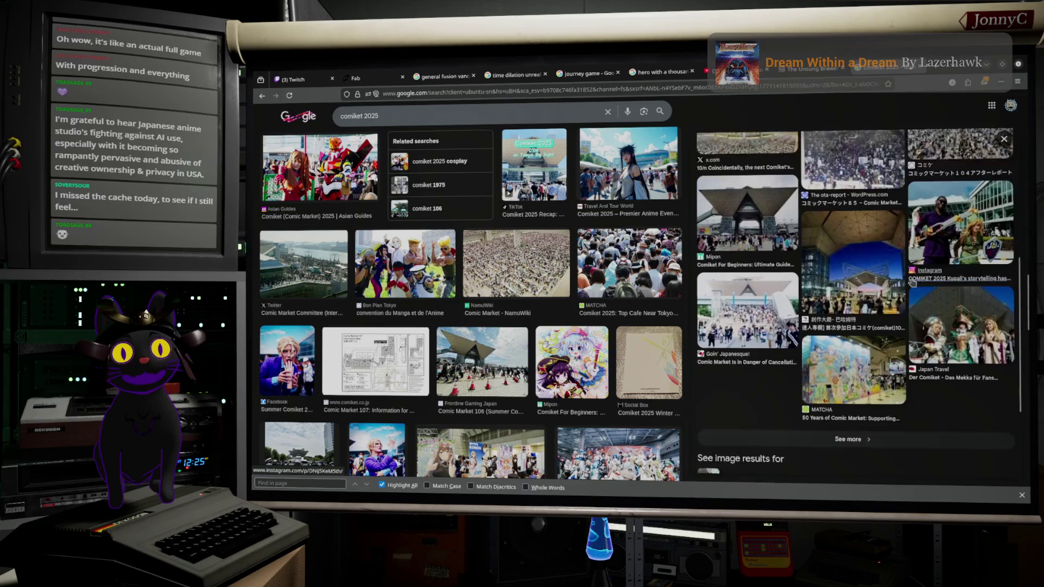
pyautogui.scroll(-3, 468, 344)
pyautogui.scroll(-2, 468, 344)
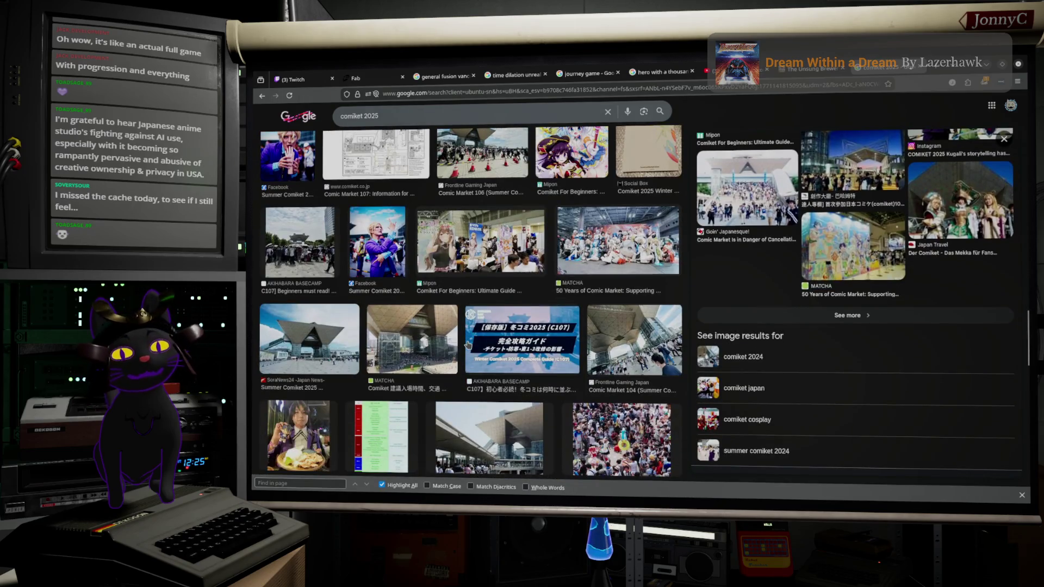
pyautogui.scroll(6, 516, 346)
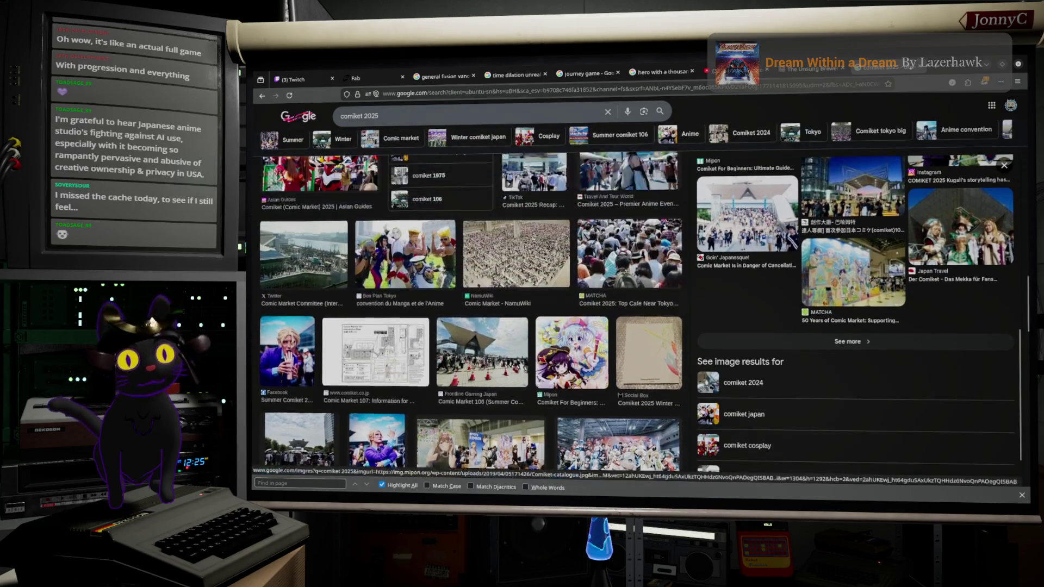
pyautogui.scroll(-10, 553, 343)
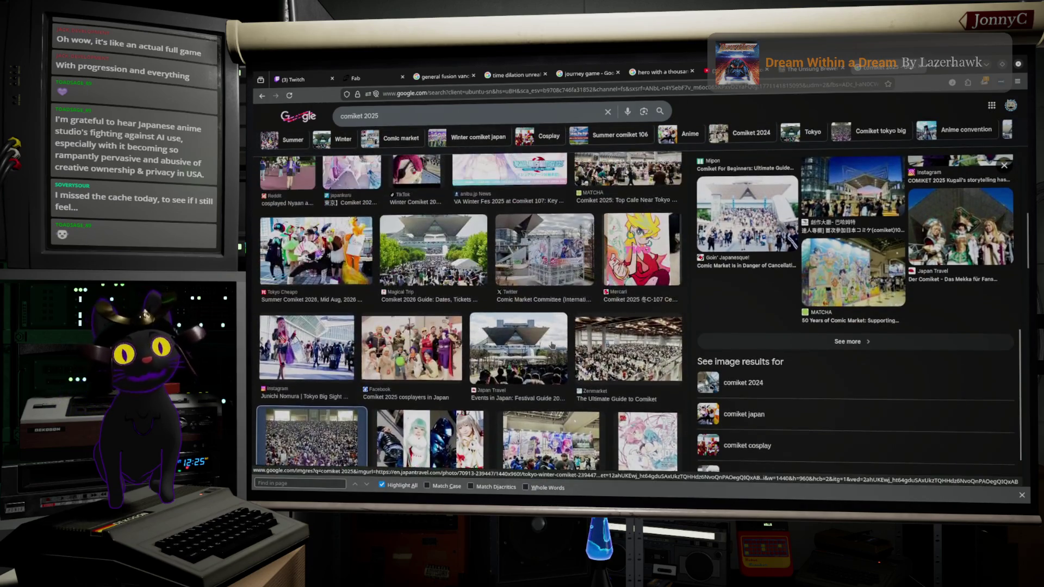
pyautogui.scroll(4, 551, 345)
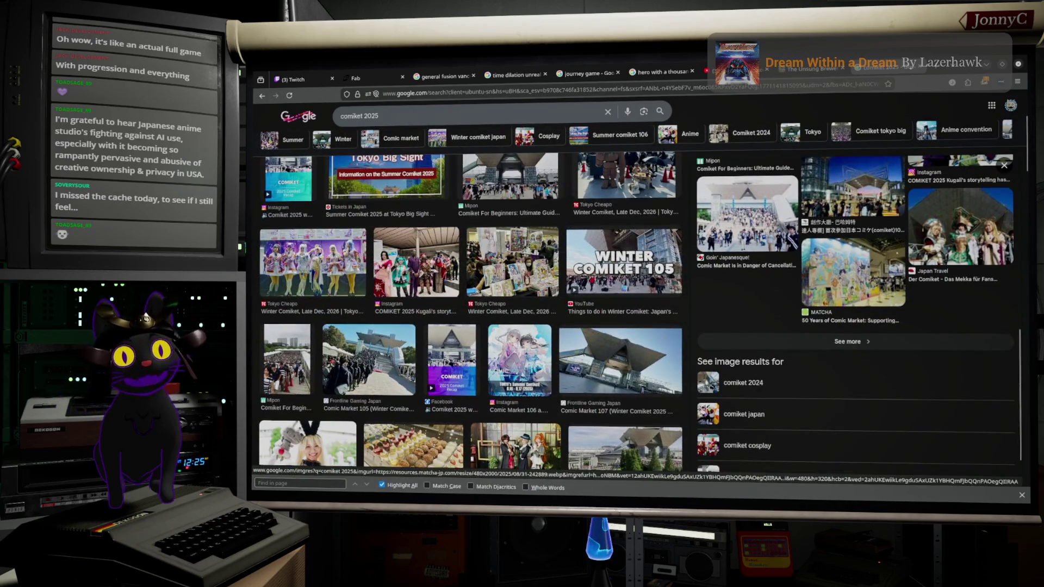
pyautogui.click(820, 275)
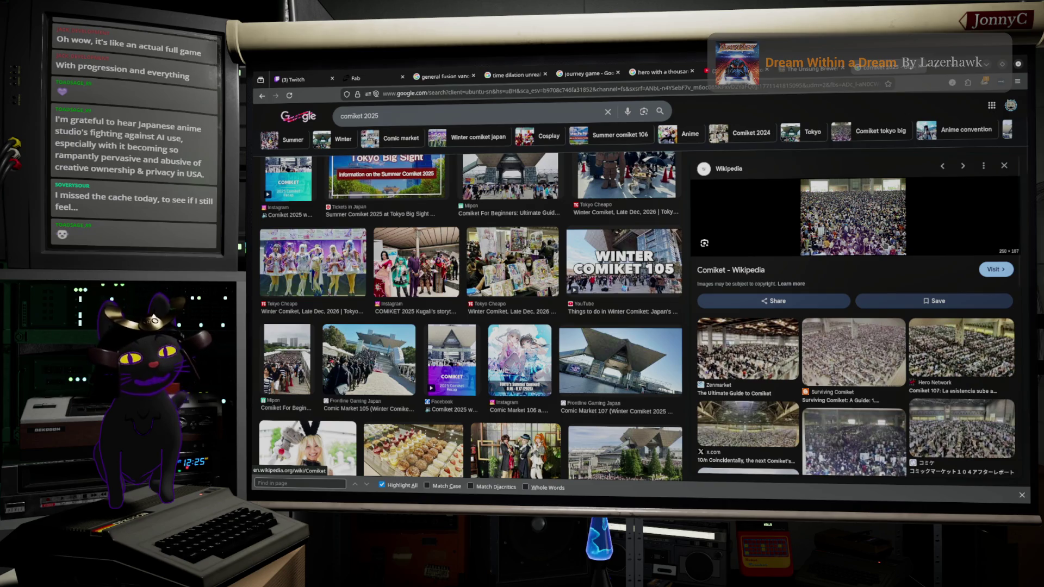
pyautogui.hotkey('alt', 'Tab')
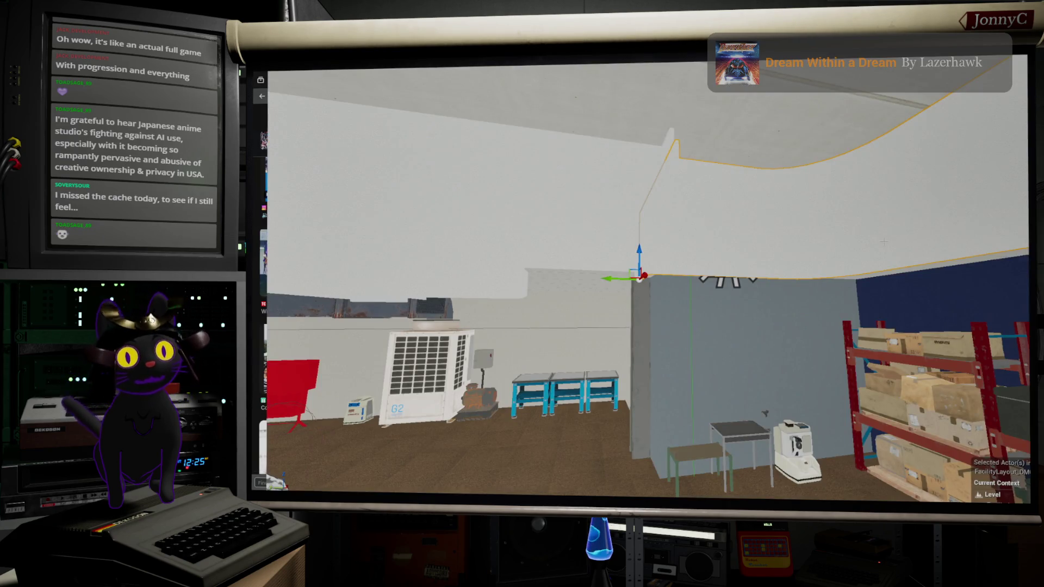
# Fly the viewport around the ceiling duct above the benches and shelves, then leave full-viewport mode
pyautogui.scroll(3, 647, 283)
pyautogui.moveTo(674, 320)
pyautogui.mouseDown()
pyautogui.moveTo(680, 289)
pyautogui.moveTo(676, 303)
pyautogui.moveTo(517, 326)
pyautogui.moveTo(585, 321)
pyautogui.mouseUp()
pyautogui.moveTo(695, 246)
pyautogui.mouseDown()
pyautogui.moveTo(663, 248)
pyautogui.moveTo(696, 246)
pyautogui.mouseUp()
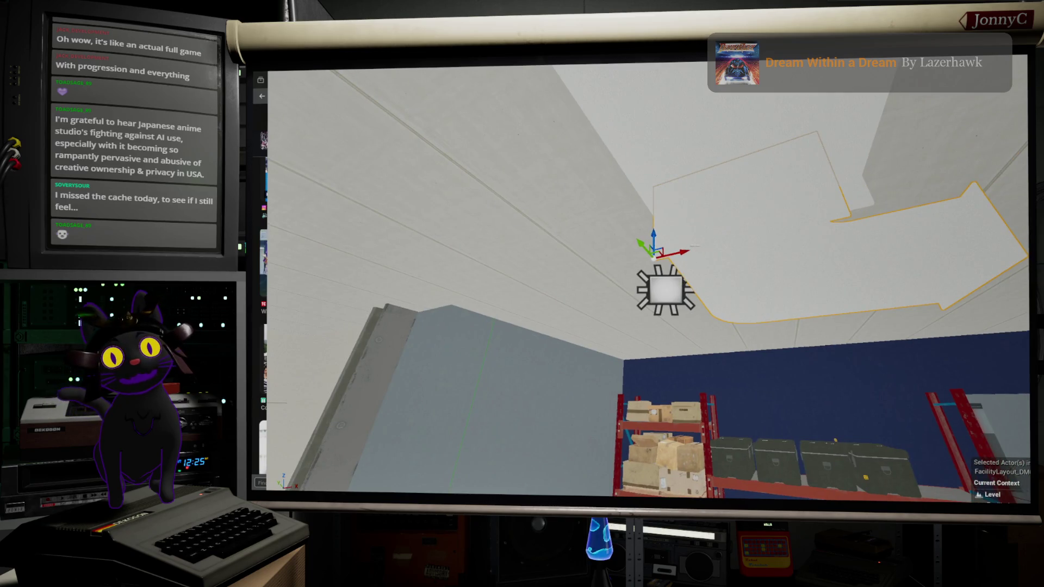
pyautogui.moveTo(681, 251)
pyautogui.mouseDown()
pyautogui.moveTo(573, 489)
pyautogui.moveTo(738, 439)
pyautogui.moveTo(512, 293)
pyautogui.mouseUp()
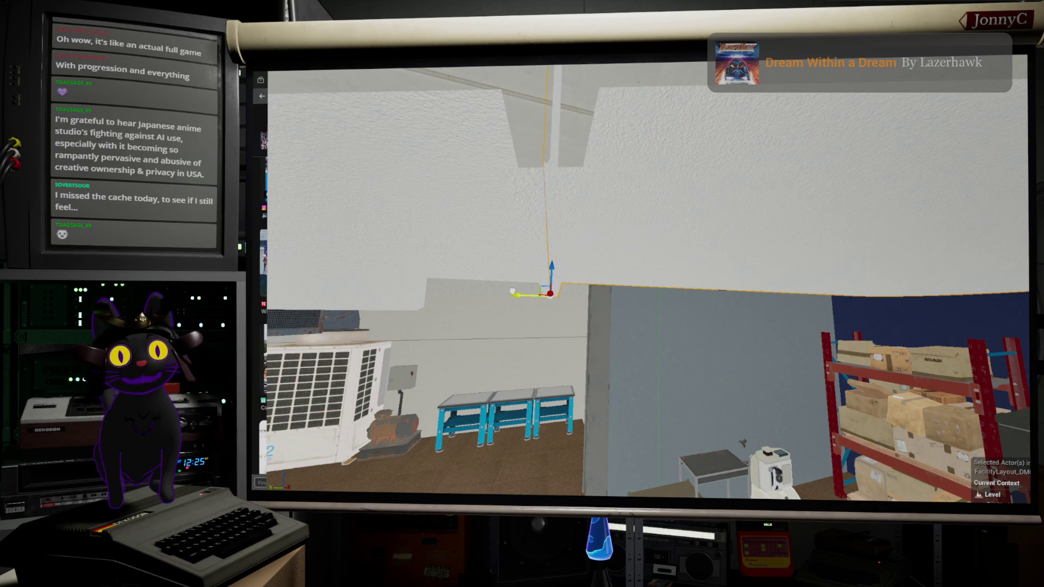
pyautogui.moveTo(684, 303)
pyautogui.mouseDown()
pyautogui.moveTo(669, 315)
pyautogui.moveTo(652, 309)
pyautogui.moveTo(622, 278)
pyautogui.moveTo(692, 314)
pyautogui.mouseUp()
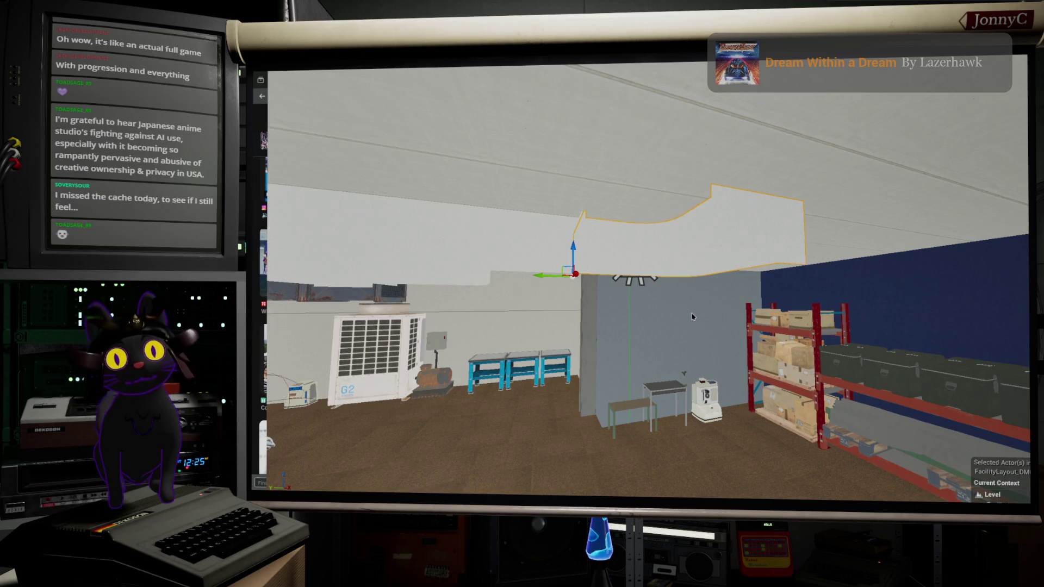
pyautogui.moveTo(653, 361)
pyautogui.mouseDown()
pyautogui.moveTo(609, 364)
pyautogui.moveTo(695, 383)
pyautogui.moveTo(719, 418)
pyautogui.mouseUp()
pyautogui.press('F11')
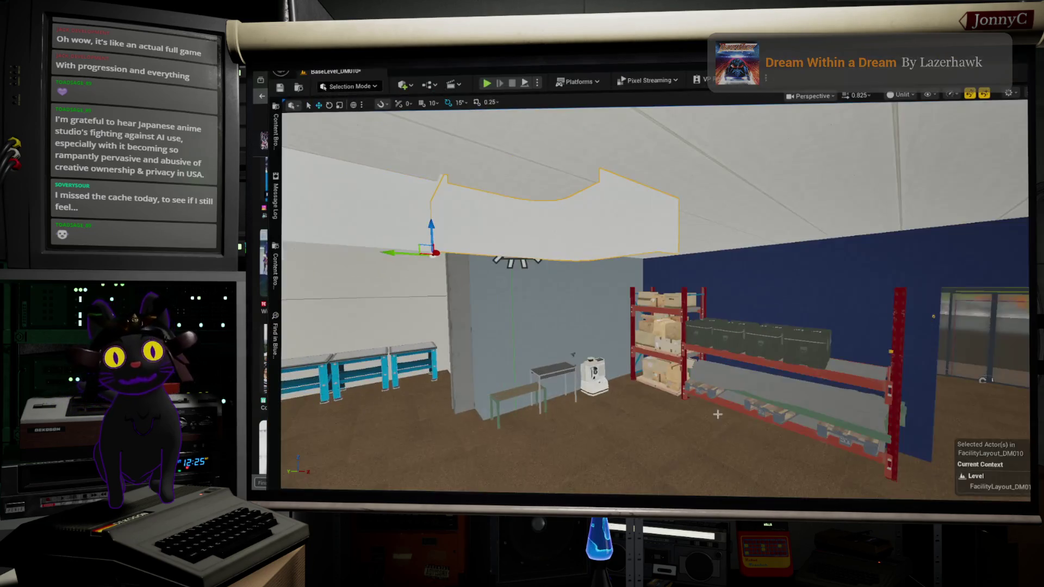
# Select the red storage shelf, toggle immersive viewport mode, and switch back to Firefox's comiket images
pyautogui.press('F11')
pyautogui.moveTo(691, 318)
pyautogui.mouseDown()
pyautogui.moveTo(707, 328)
pyautogui.moveTo(704, 342)
pyautogui.mouseUp()
pyautogui.click(704, 344)
pyautogui.press('F11')
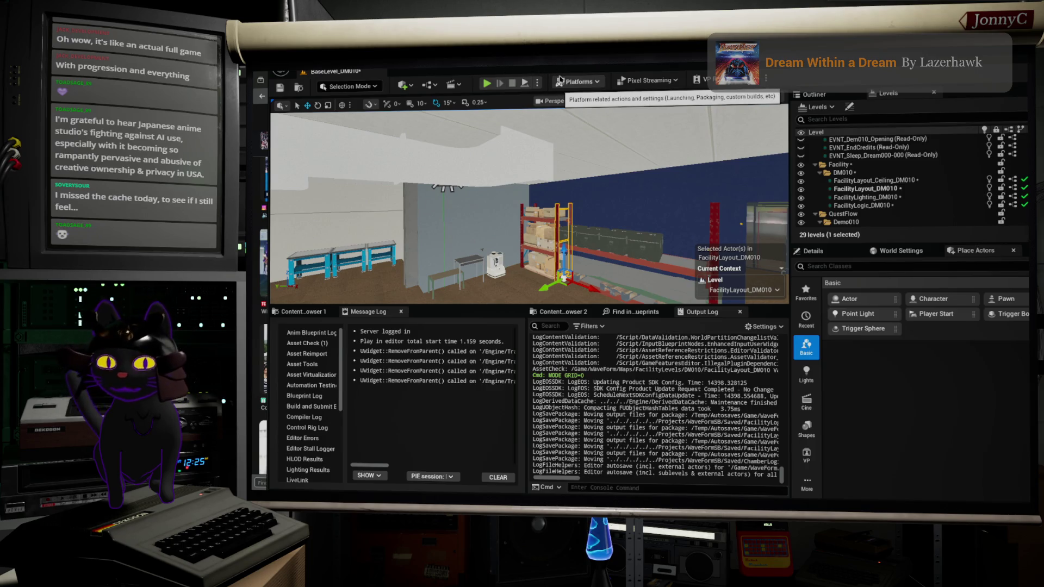
pyautogui.press('F11')
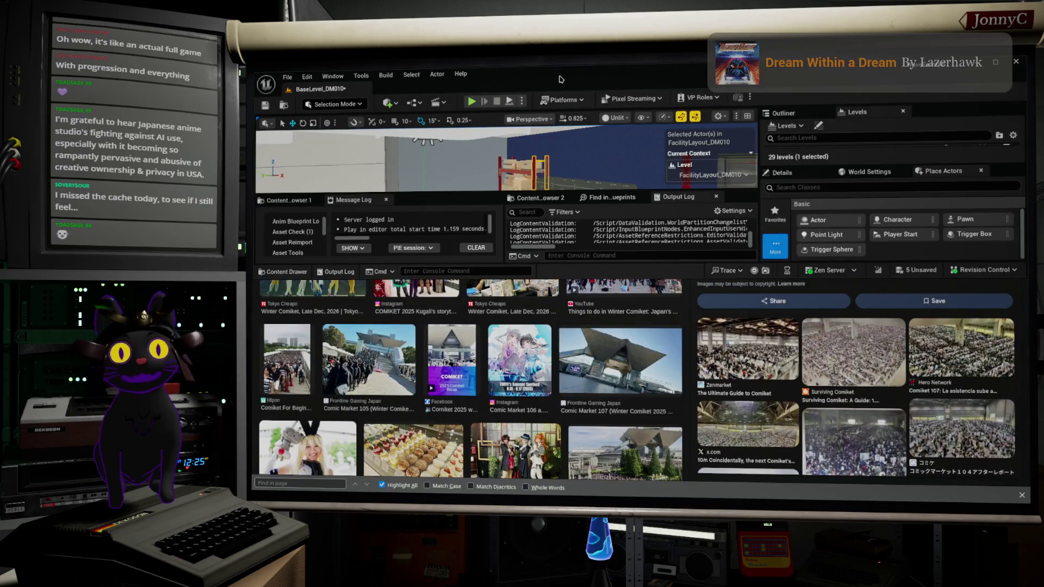
pyautogui.click(560, 77)
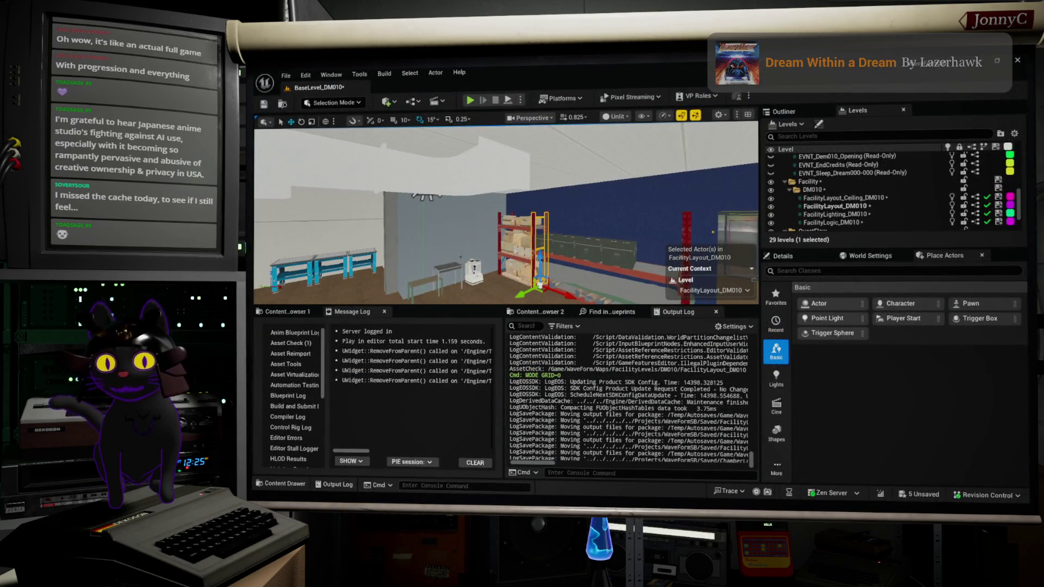
pyautogui.hotkey('alt', 'Tab')
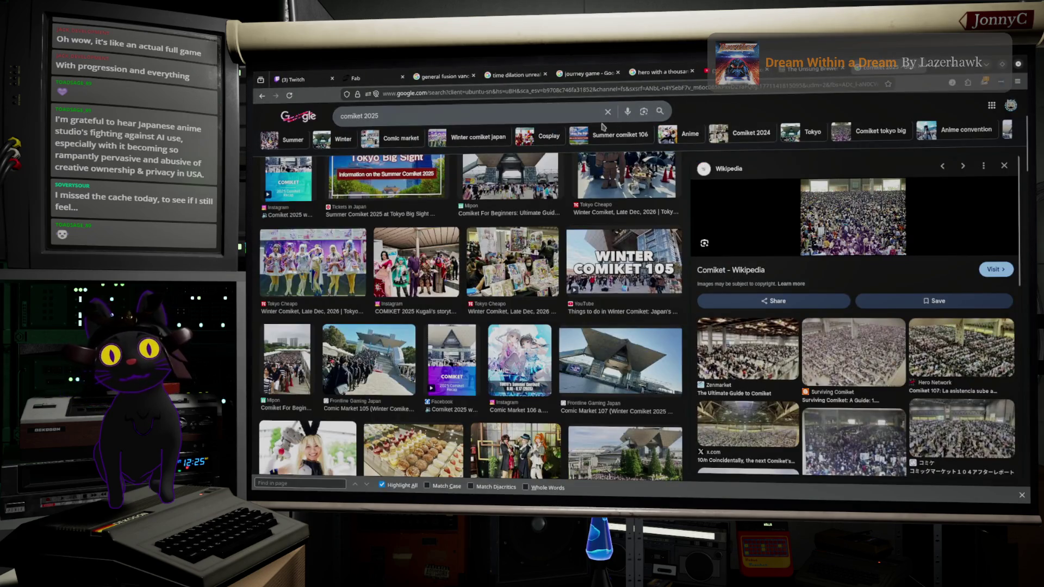
# Search Google for 'google world model' and view the web results led by Genie 3
pyautogui.doubleClick(586, 114)
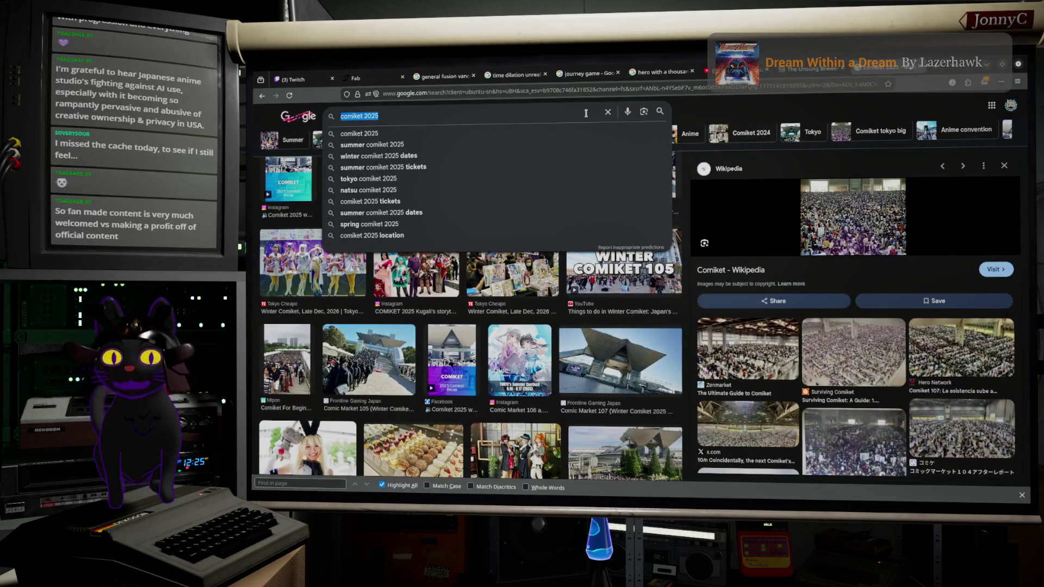
pyautogui.write('google ')
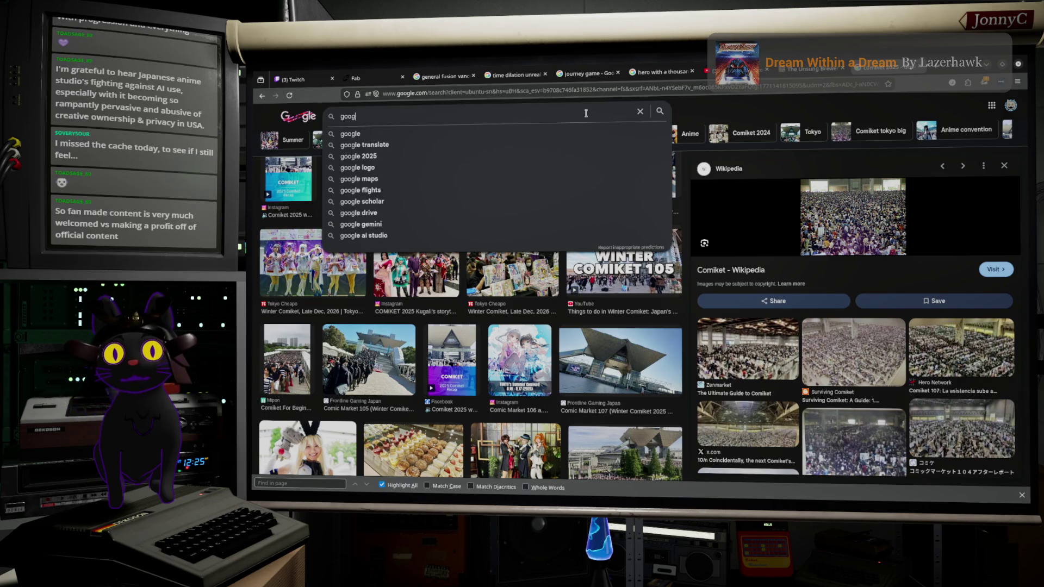
pyautogui.write('world mod')
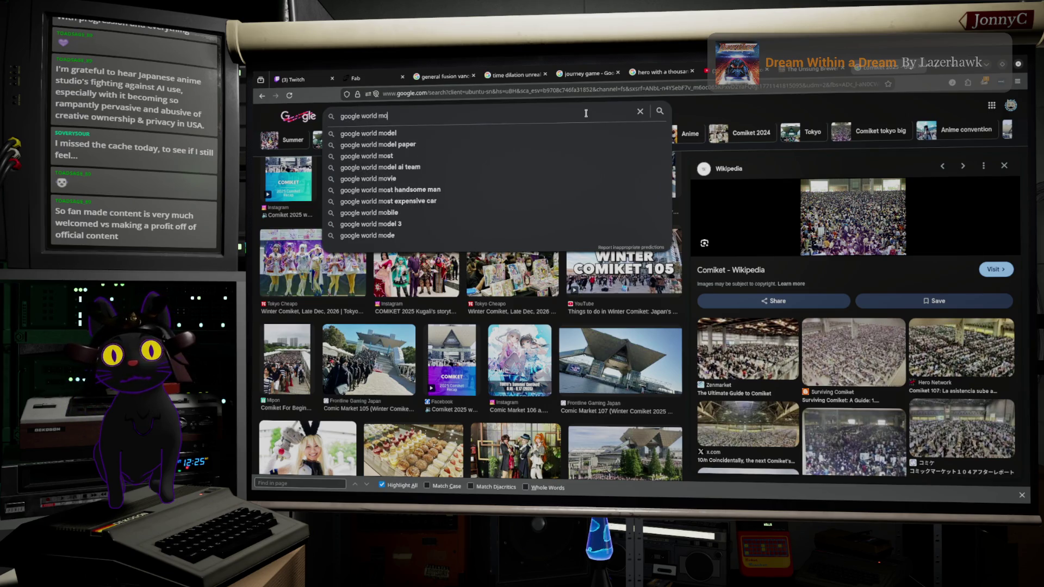
pyautogui.press('Down')
pyautogui.press('Down')
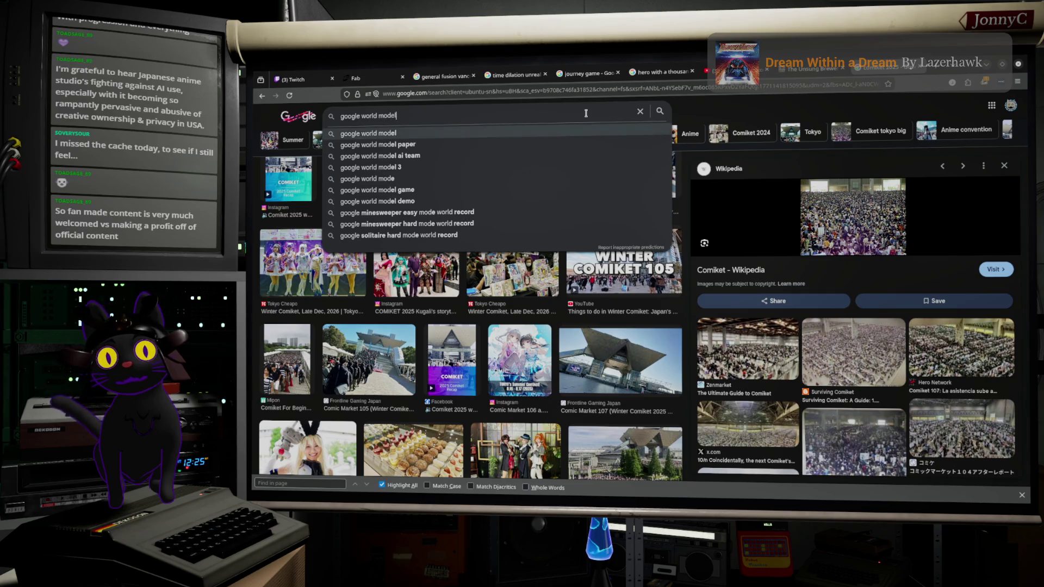
pyautogui.press('Down')
pyautogui.press('Down')
pyautogui.press('Down')
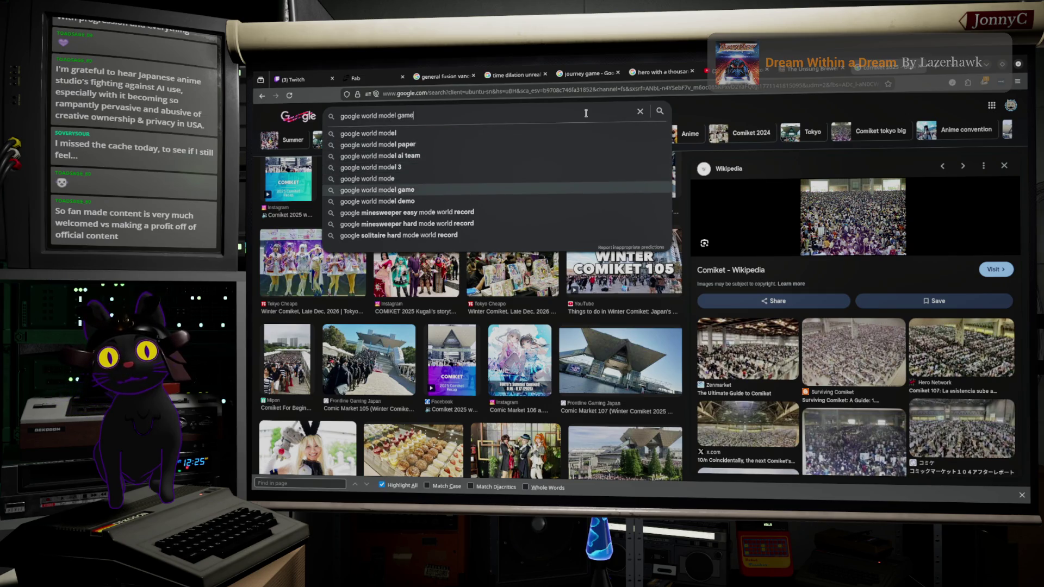
pyautogui.press('Up')
pyautogui.press('Up')
pyautogui.press('Up')
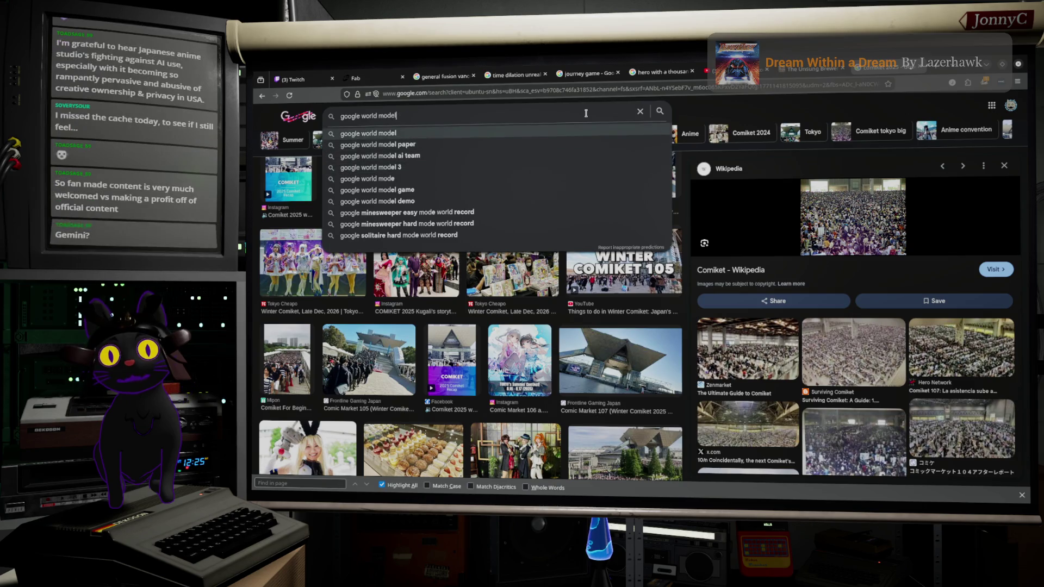
pyautogui.press('Return')
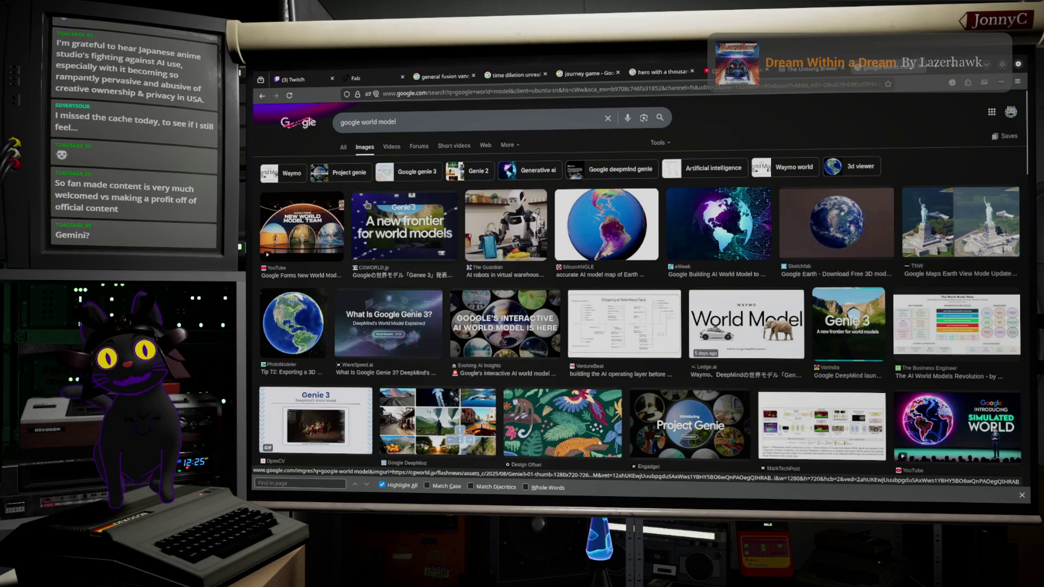
pyautogui.click(343, 149)
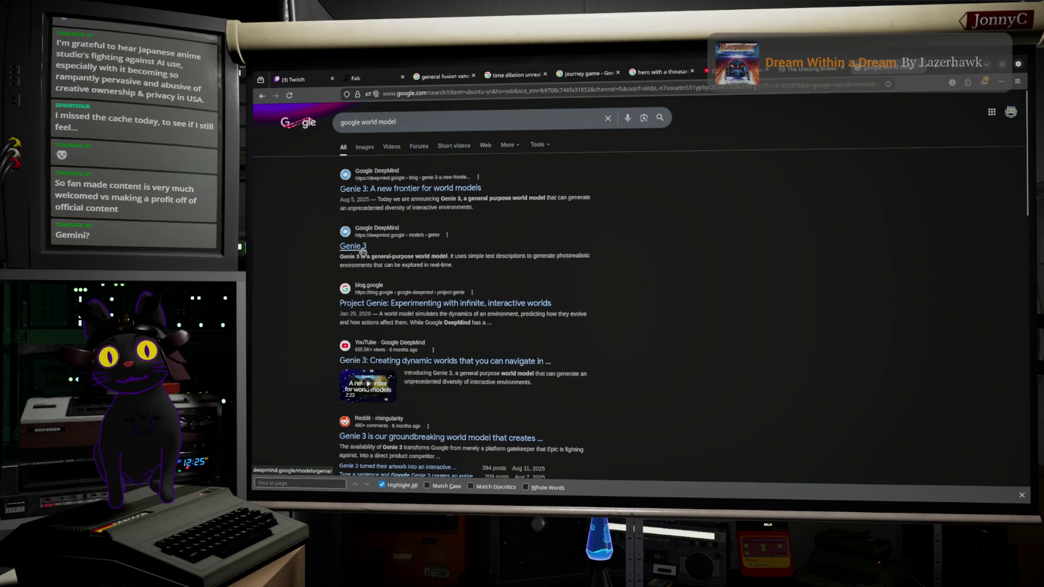
pyautogui.scroll(-3, 363, 250)
pyautogui.scroll(3, 363, 251)
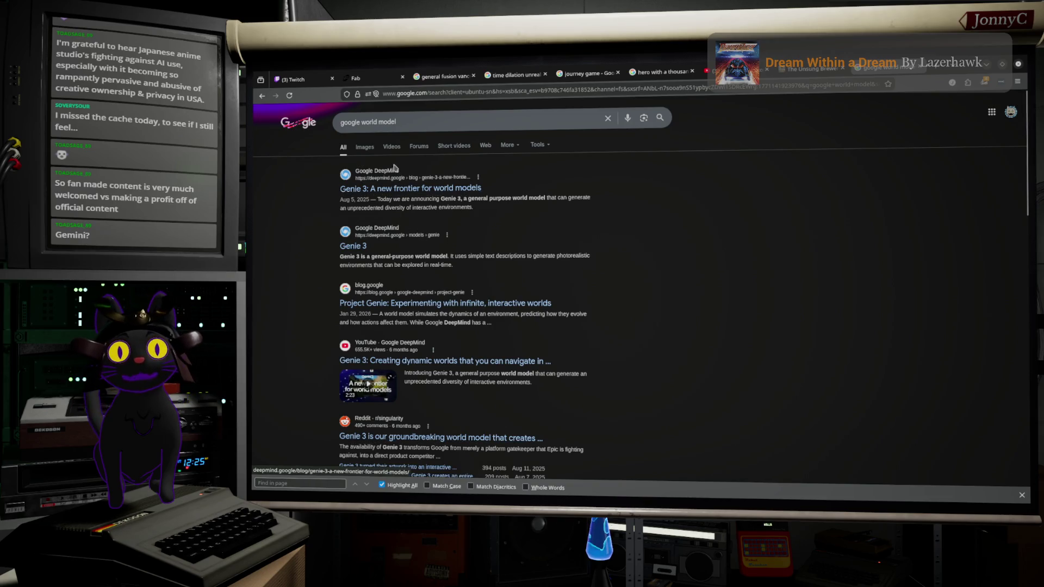
pyautogui.doubleClick(407, 122)
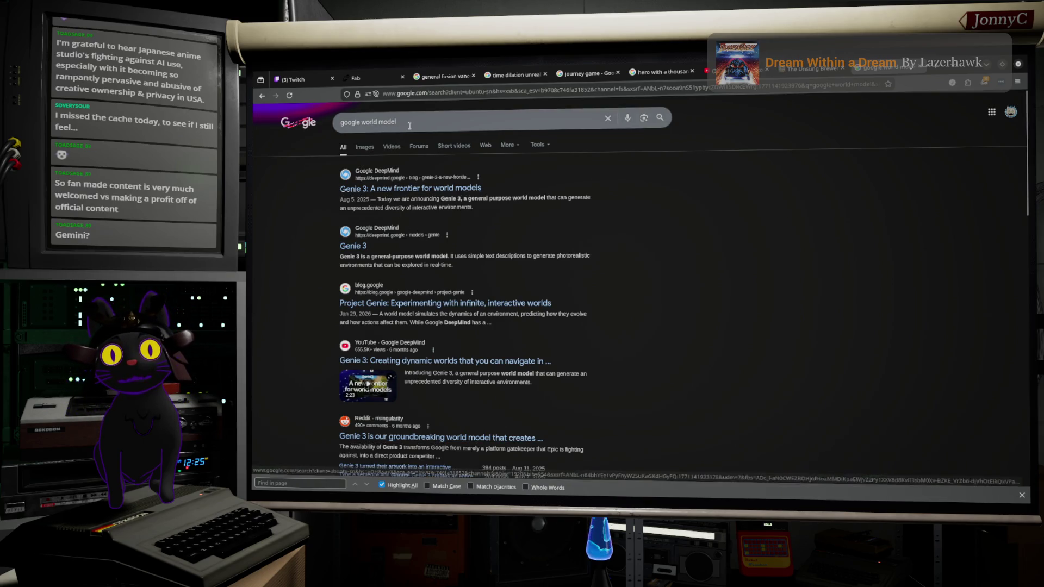
# Change the query to 'google genie 2', then to 'google genie 3', and search
pyautogui.press('Down')
pyautogui.press('Down')
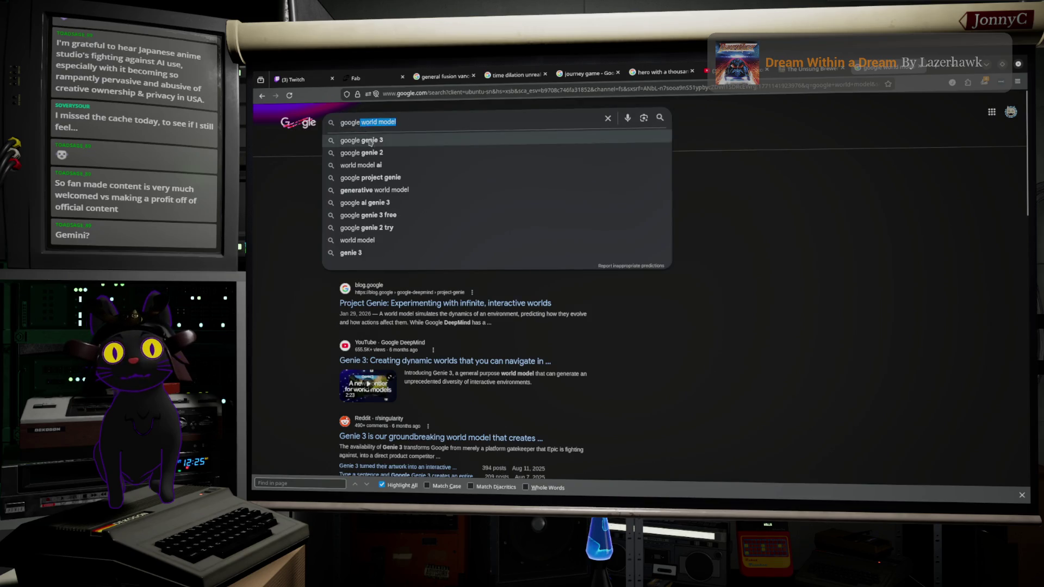
pyautogui.press('Return')
pyautogui.click(380, 123)
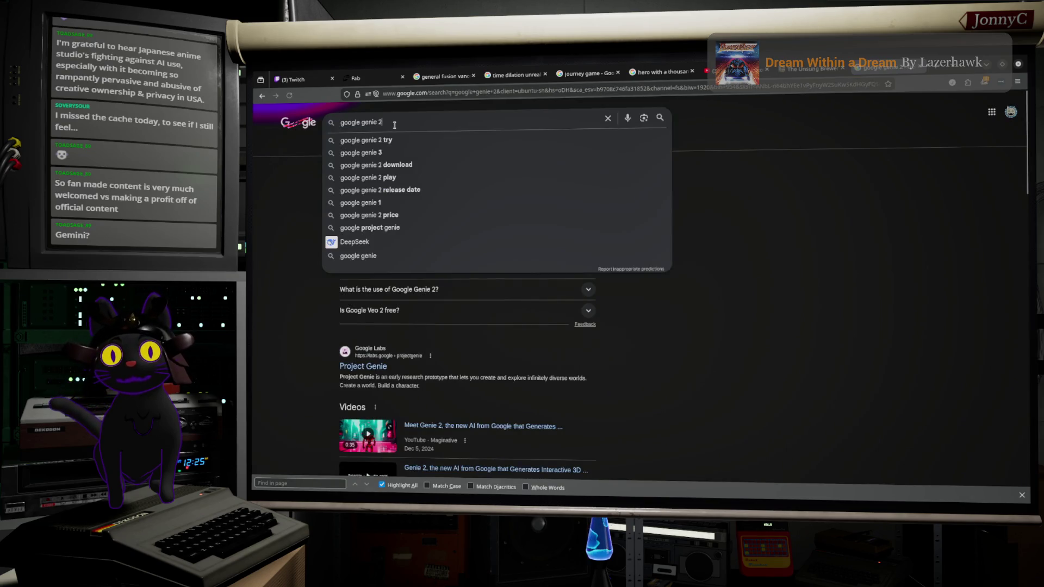
pyautogui.press('BackSpace')
pyautogui.write('3')
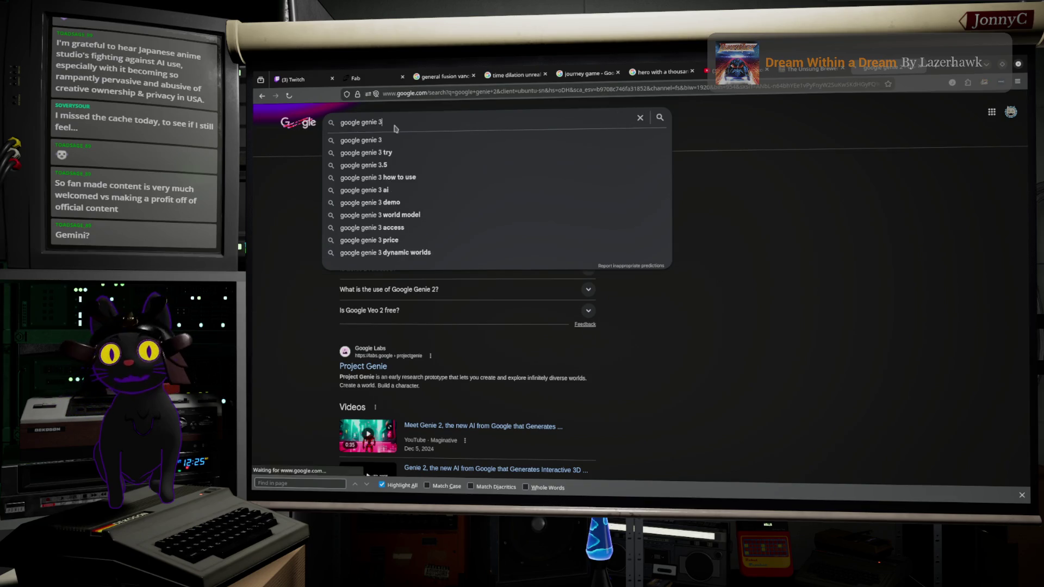
pyautogui.press('Return')
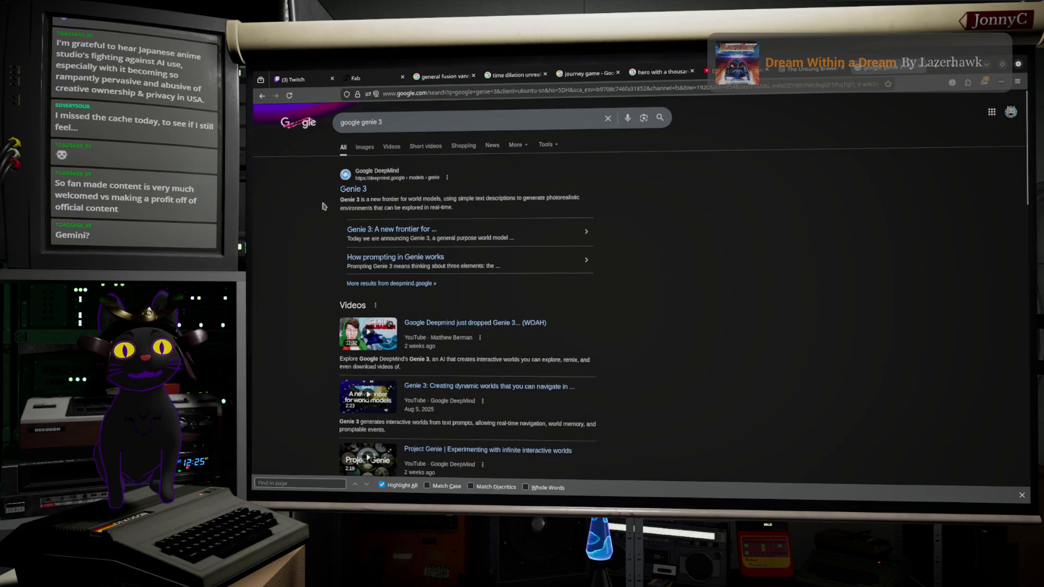
# Browse the google genie 3 image results and preview The Verge's Zelda knockoff image
pyautogui.click(364, 148)
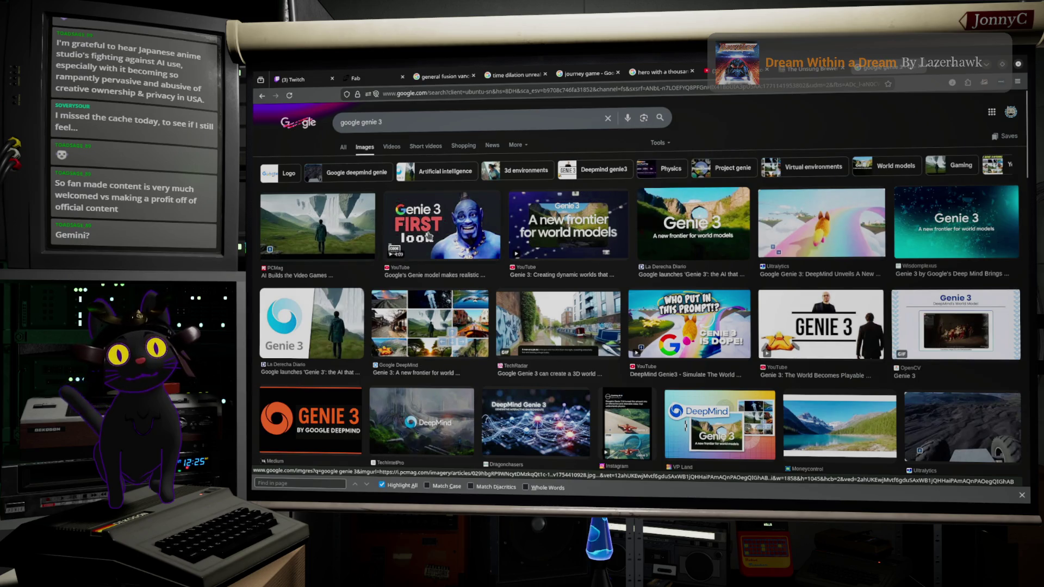
pyautogui.scroll(-5, 470, 242)
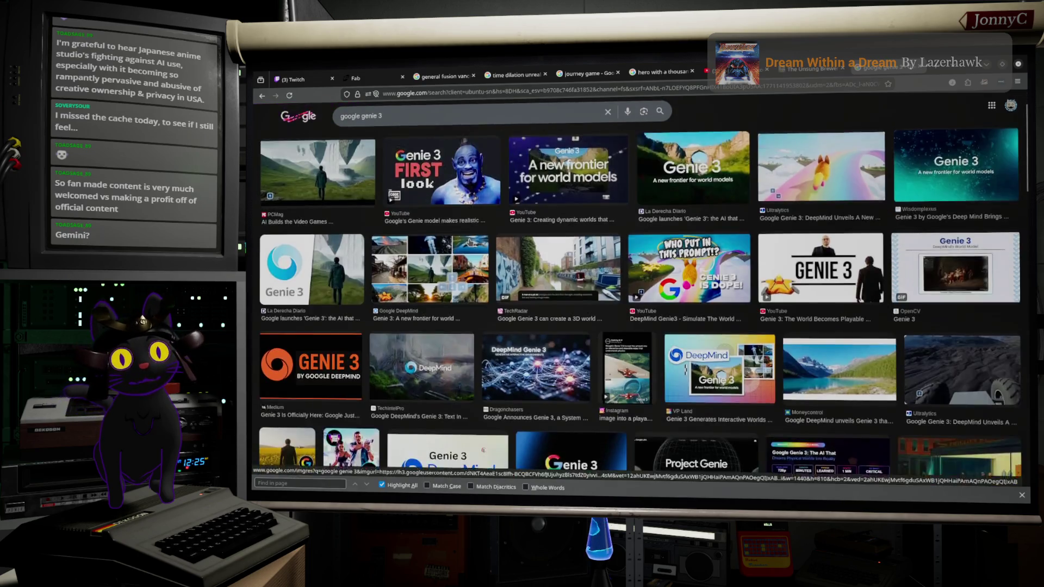
pyautogui.scroll(-10, 468, 246)
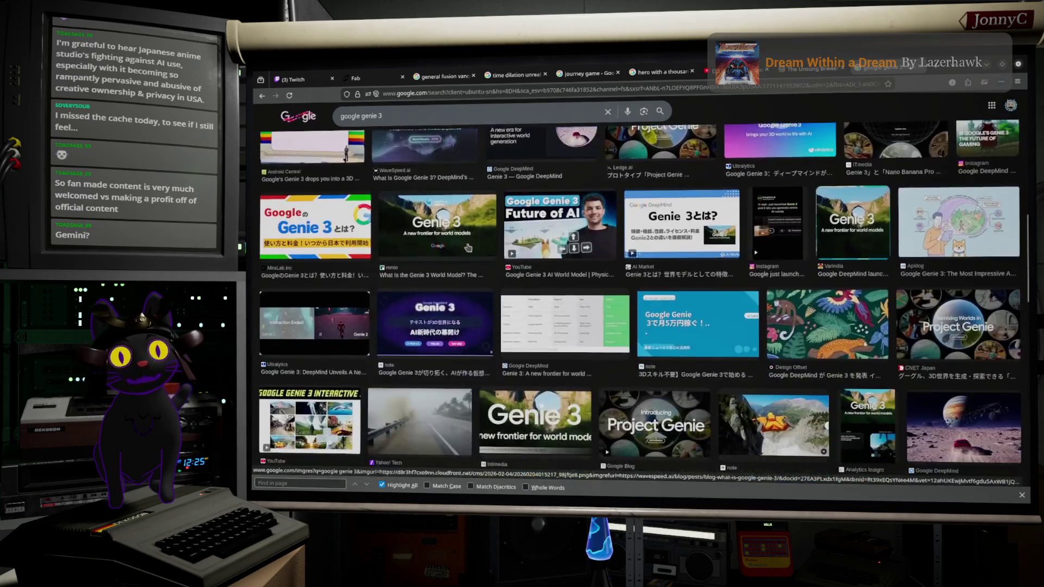
pyautogui.scroll(-10, 469, 247)
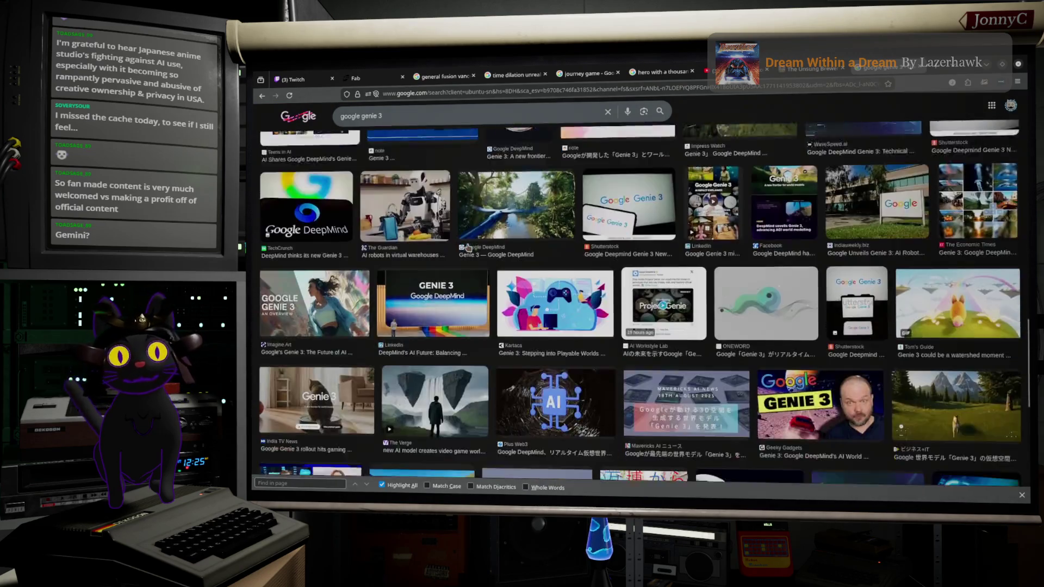
pyautogui.scroll(-2, 467, 248)
pyautogui.scroll(-1, 468, 249)
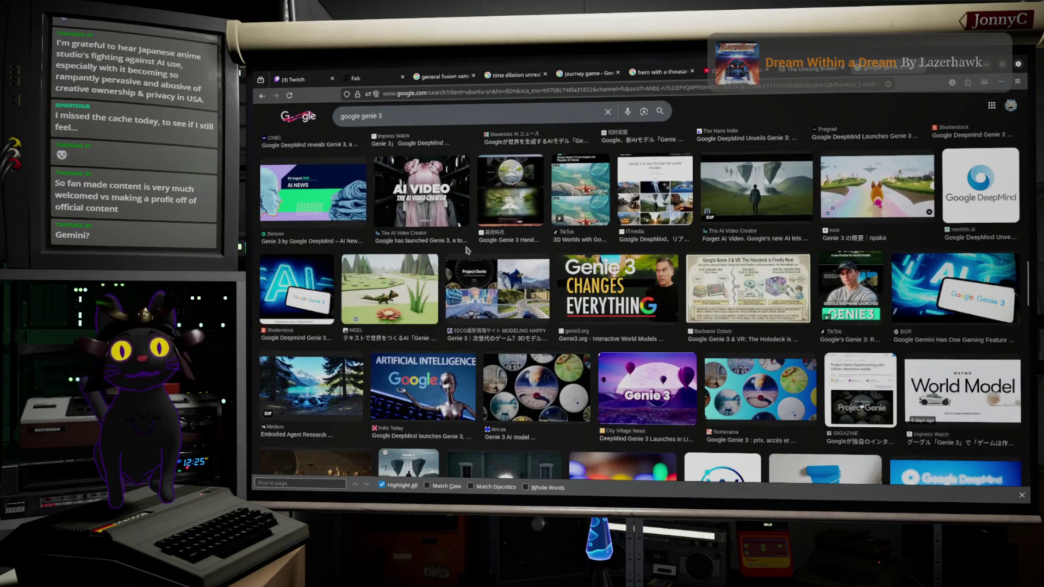
pyautogui.scroll(-3, 473, 249)
pyautogui.scroll(-4, 474, 248)
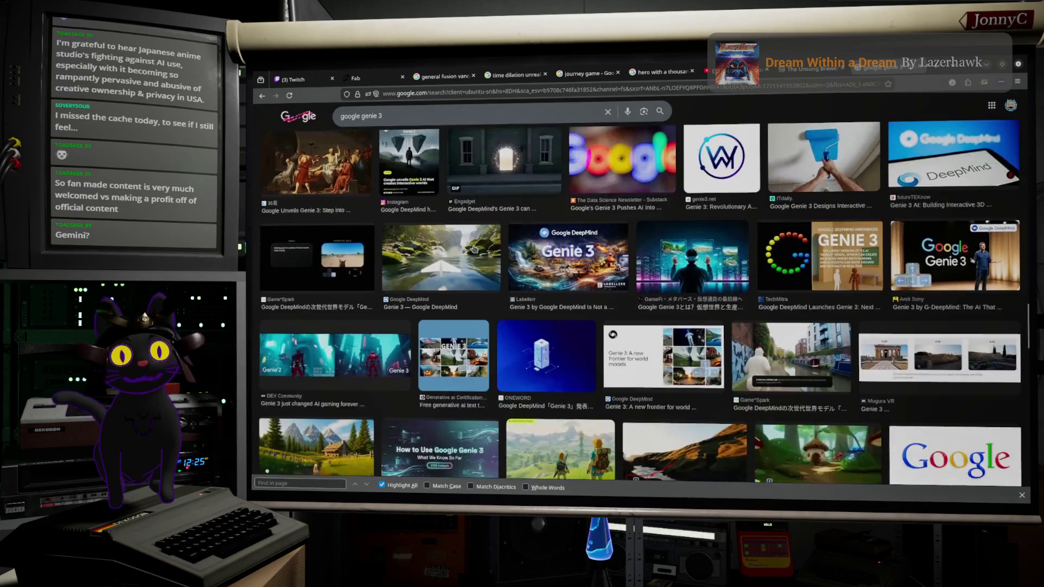
pyautogui.scroll(-3, 473, 250)
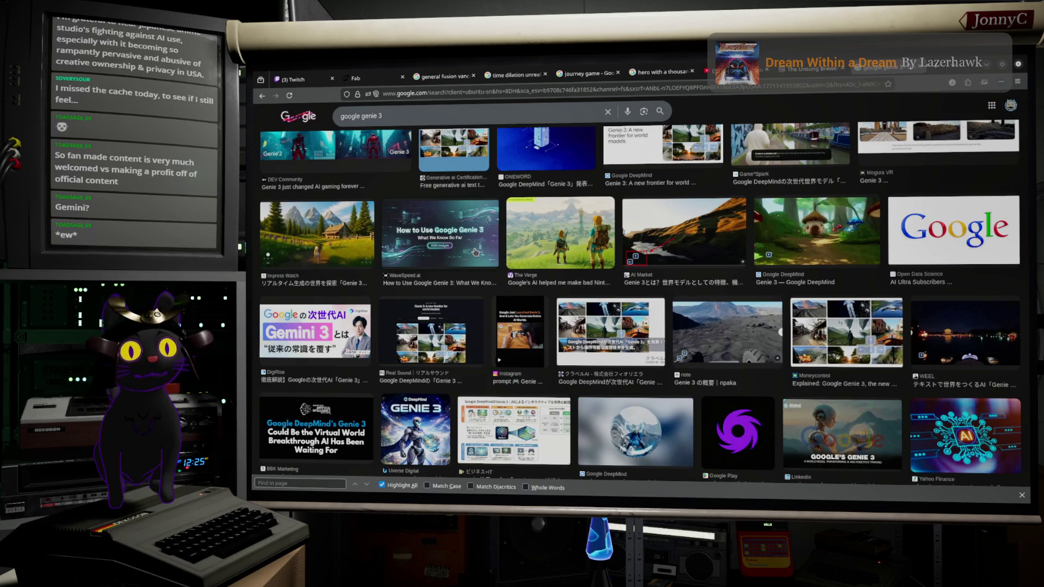
pyautogui.click(543, 261)
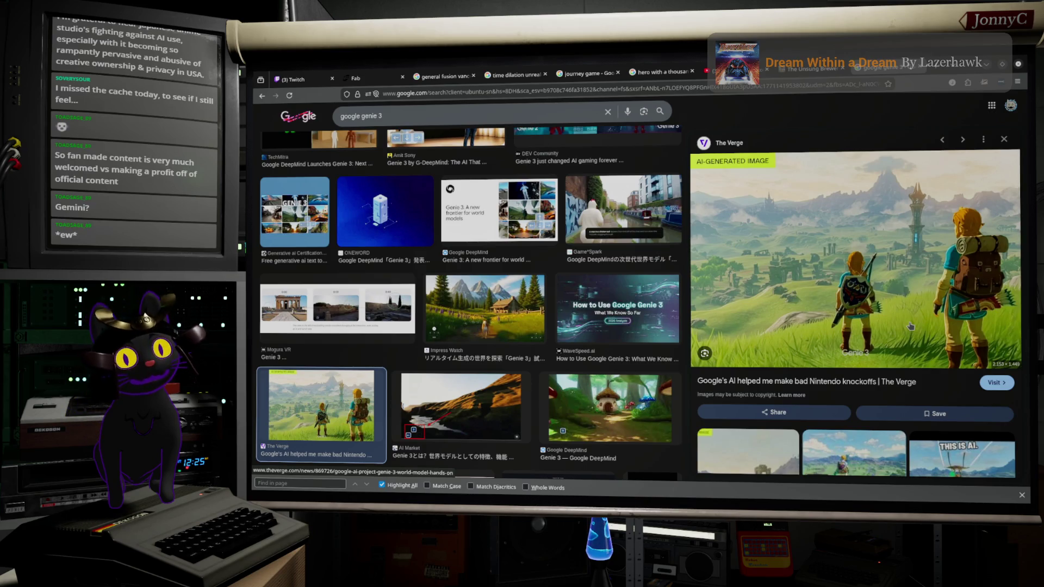
pyautogui.scroll(-3, 911, 326)
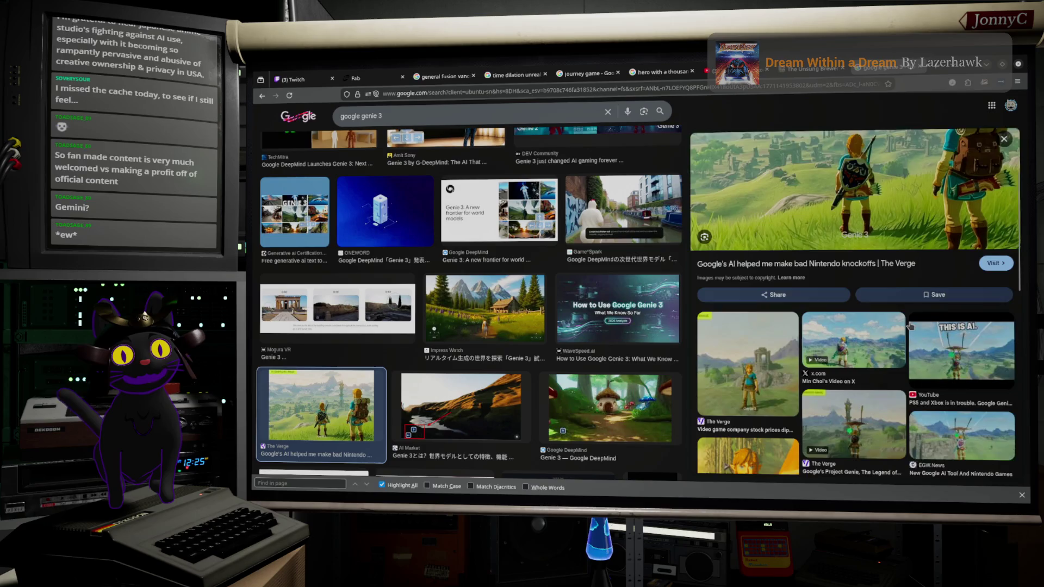
pyautogui.scroll(-1, 911, 326)
pyautogui.scroll(-3, 911, 326)
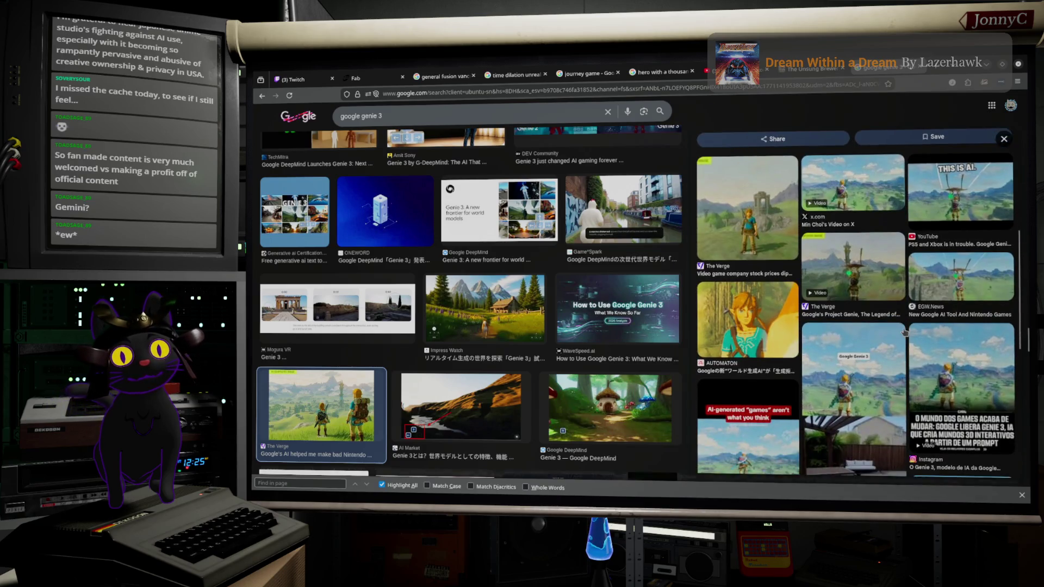
pyautogui.scroll(-5, 475, 280)
pyautogui.scroll(-5, 474, 281)
pyautogui.scroll(-10, 475, 280)
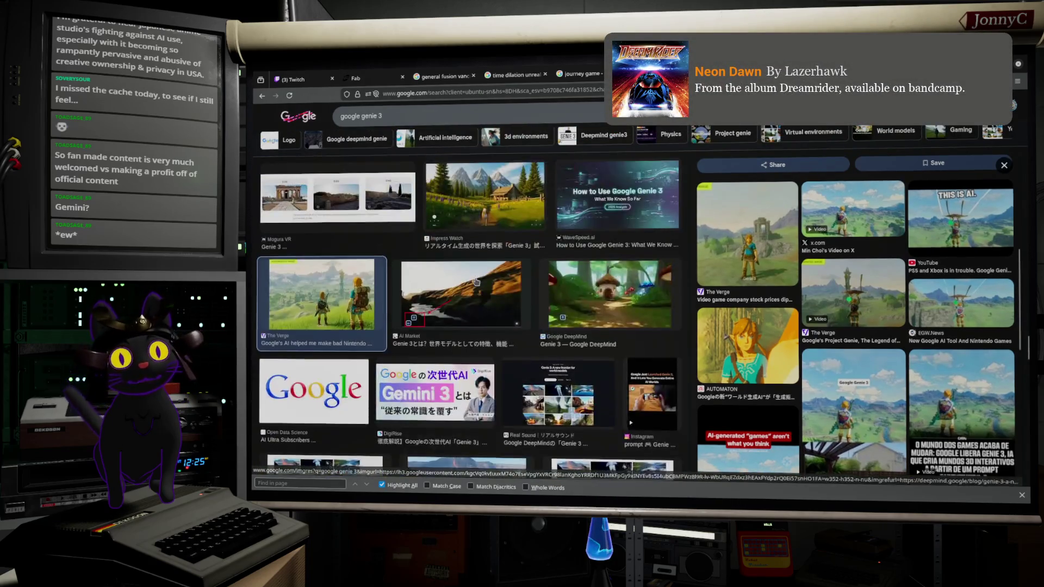
pyautogui.scroll(-10, 476, 280)
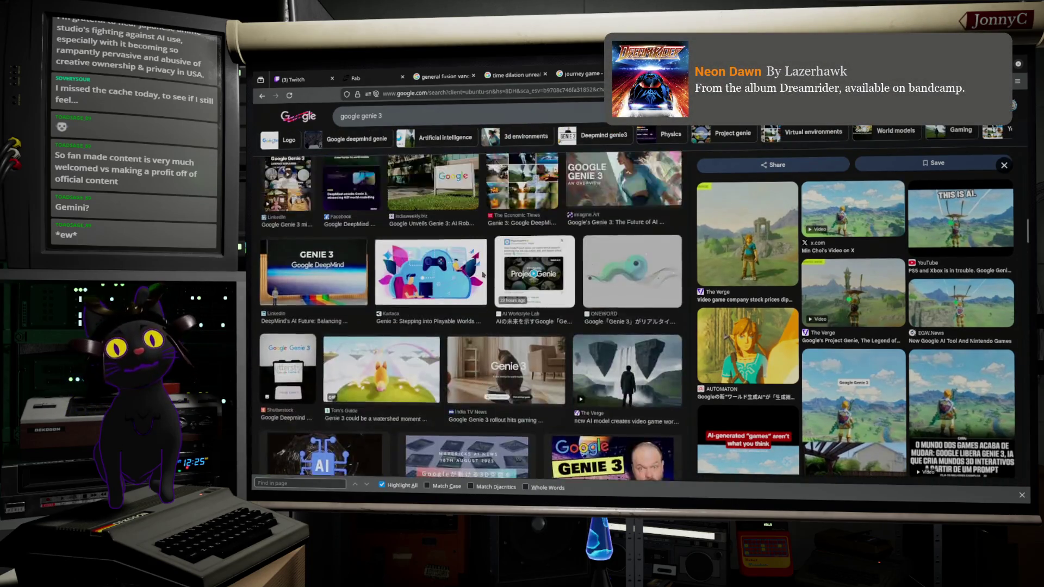
pyautogui.scroll(-10, 482, 271)
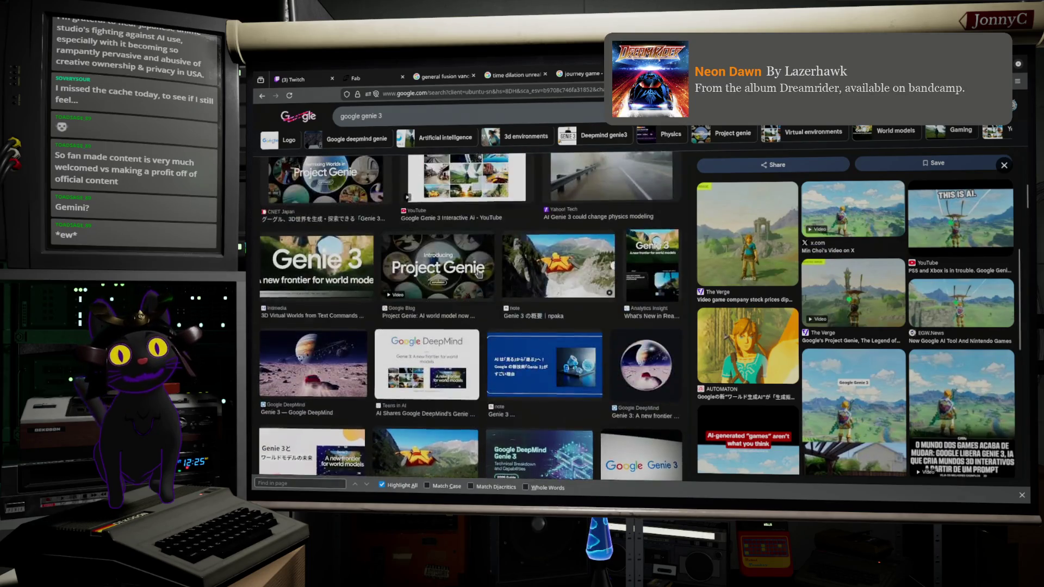
pyautogui.scroll(3, 478, 275)
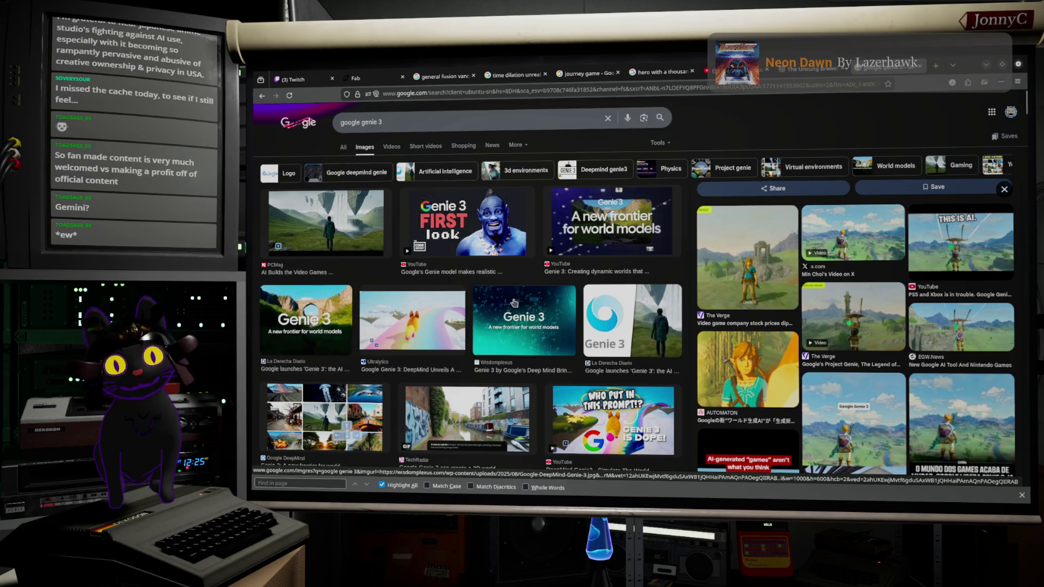
pyautogui.scroll(-10, 514, 303)
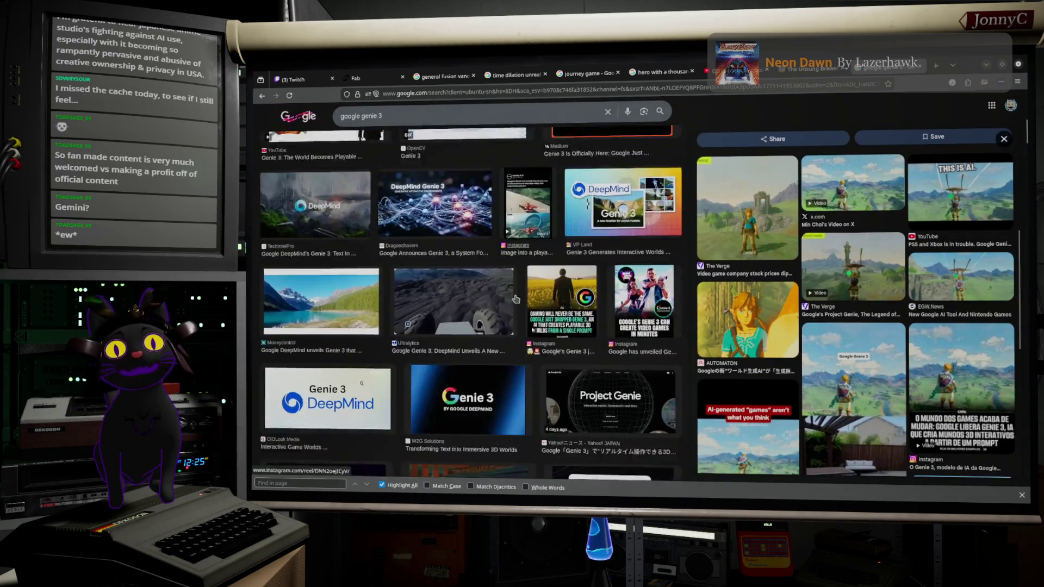
pyautogui.scroll(-10, 516, 299)
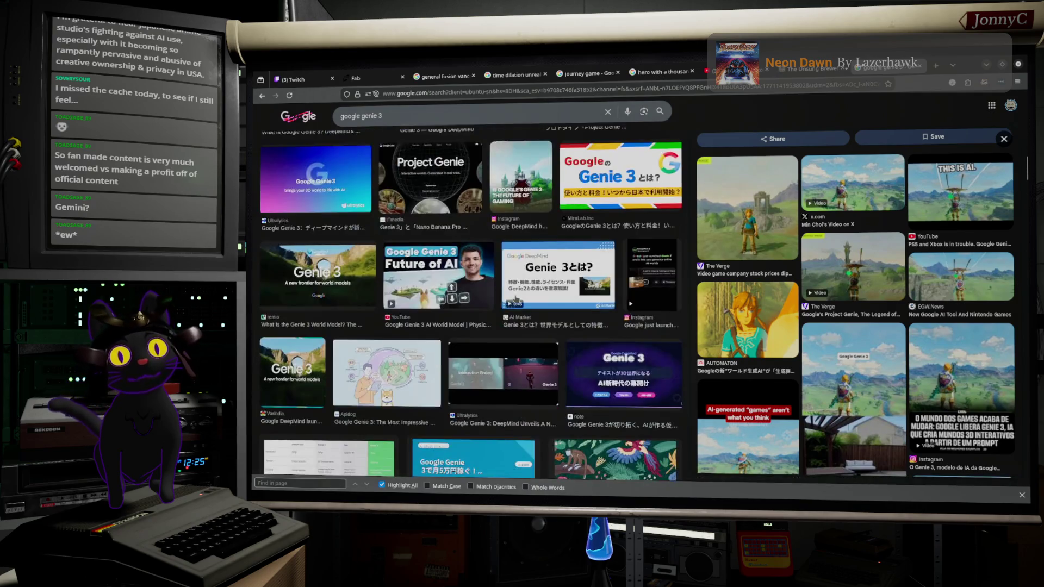
pyautogui.scroll(-10, 516, 298)
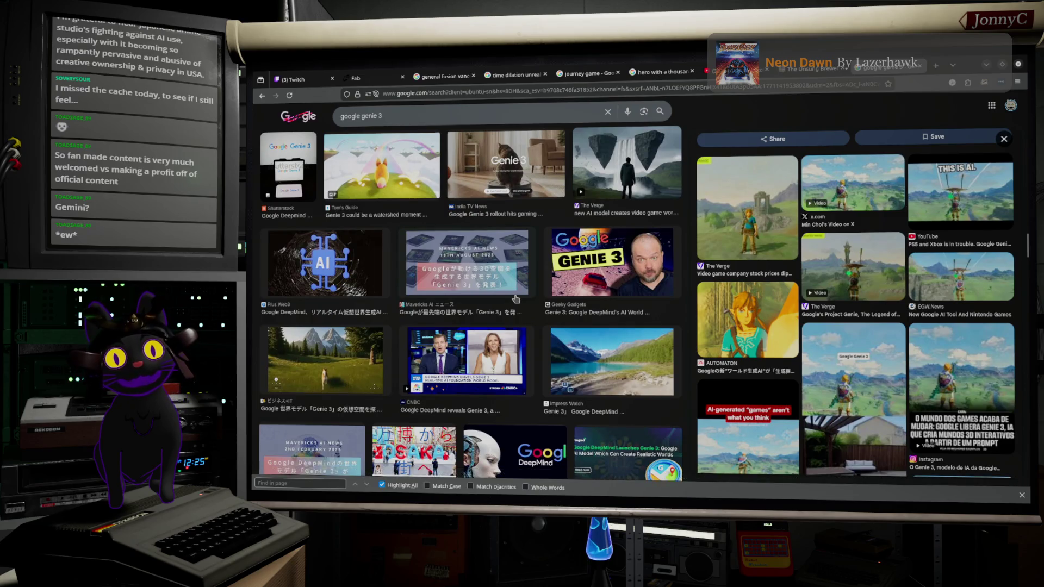
pyautogui.scroll(-5, 515, 298)
pyautogui.scroll(-5, 515, 298)
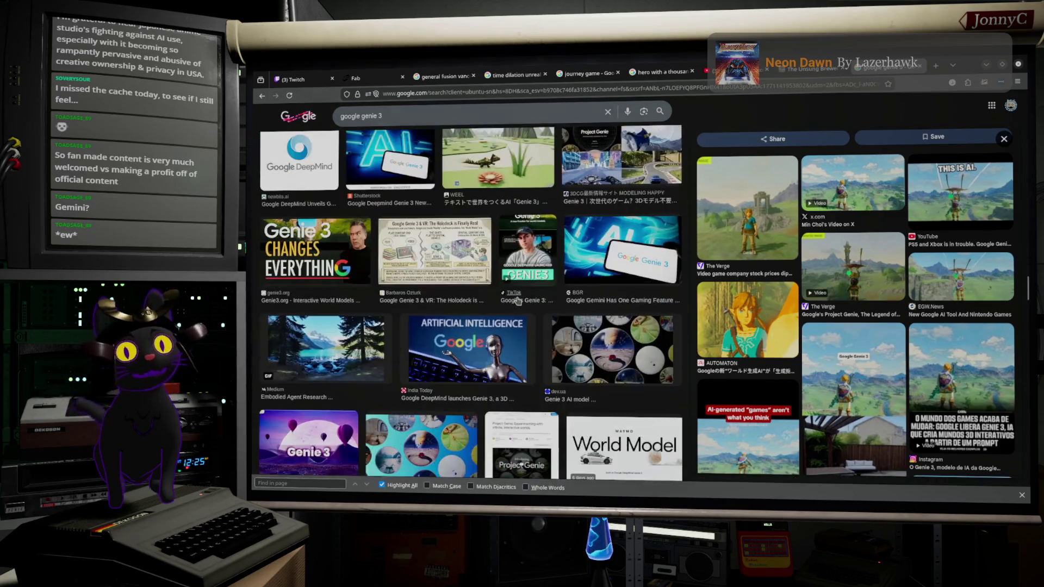
pyautogui.scroll(-5, 530, 338)
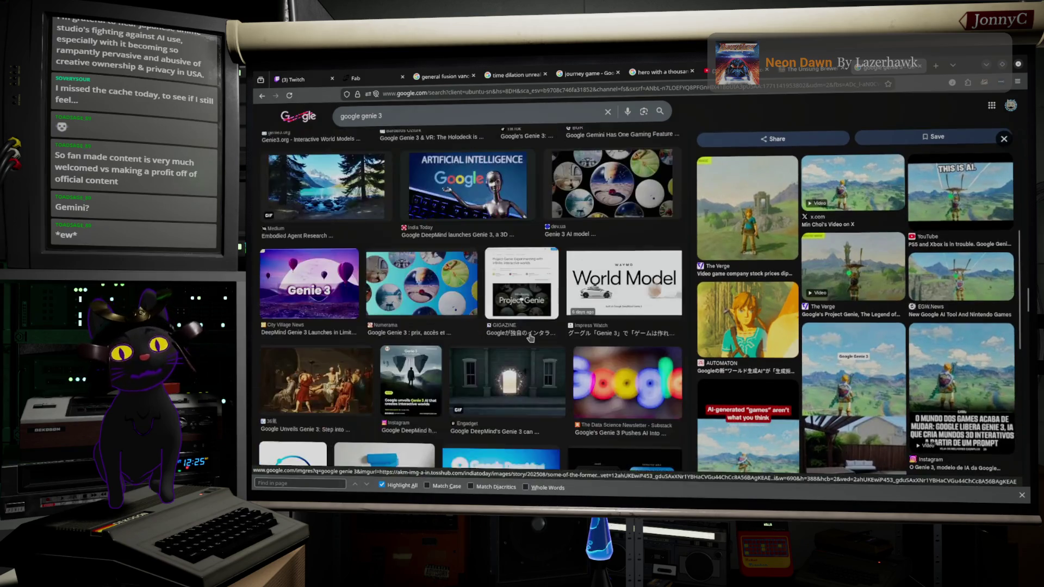
pyautogui.scroll(-5, 531, 338)
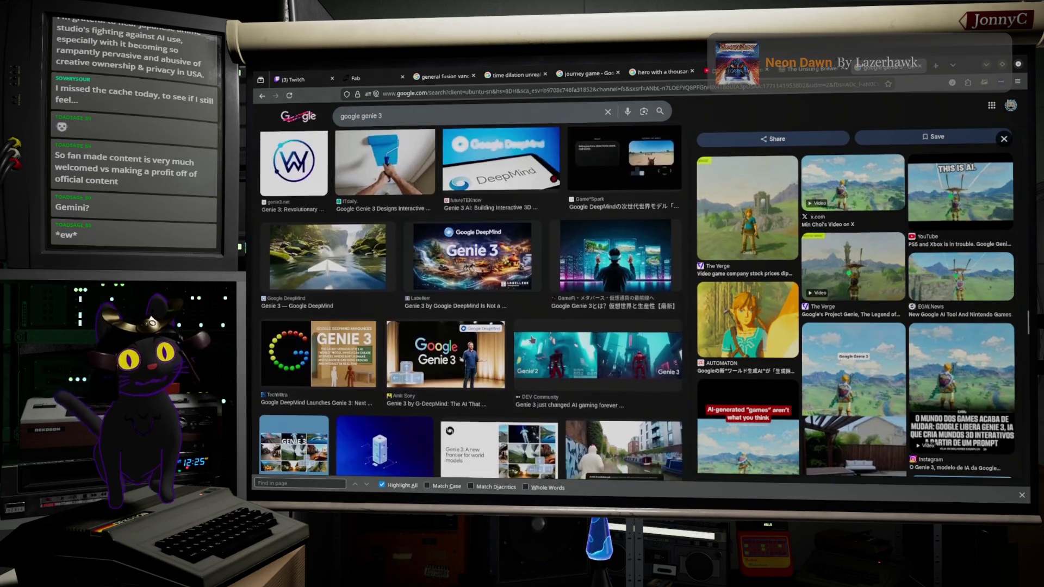
pyautogui.scroll(-5, 531, 338)
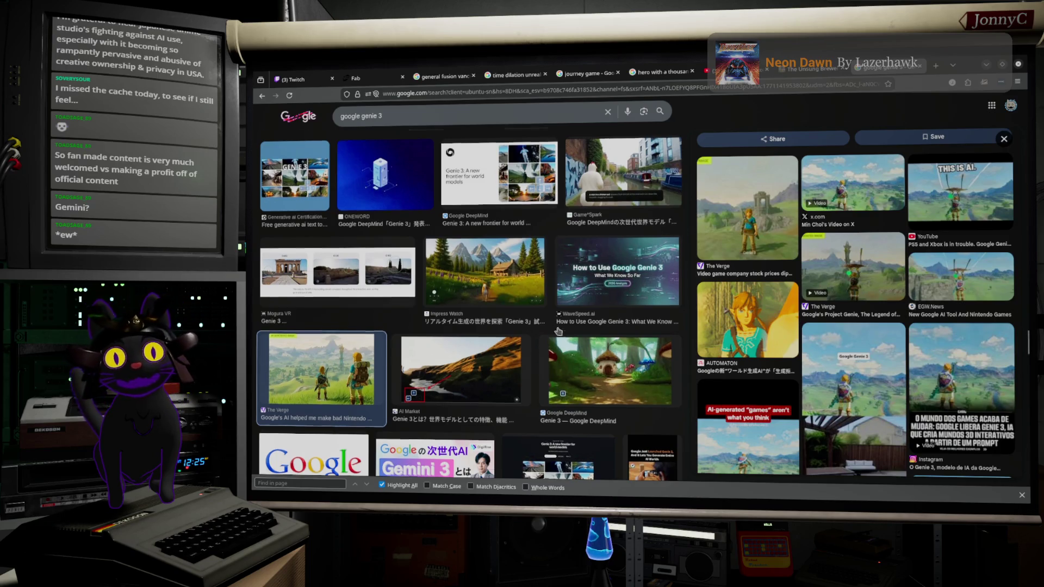
pyautogui.scroll(-10, 541, 349)
pyautogui.scroll(10, 553, 326)
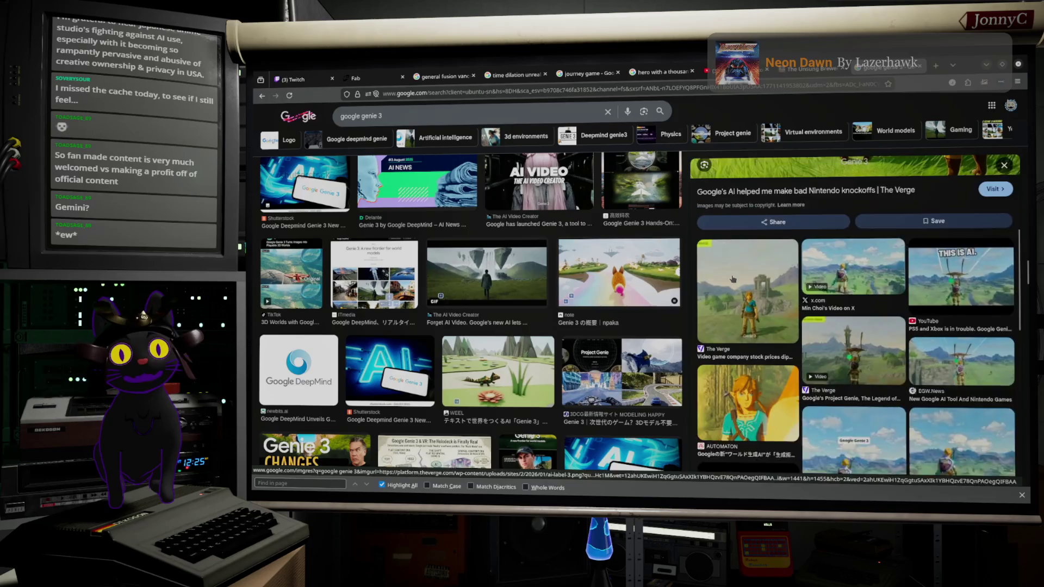
pyautogui.scroll(5, 589, 263)
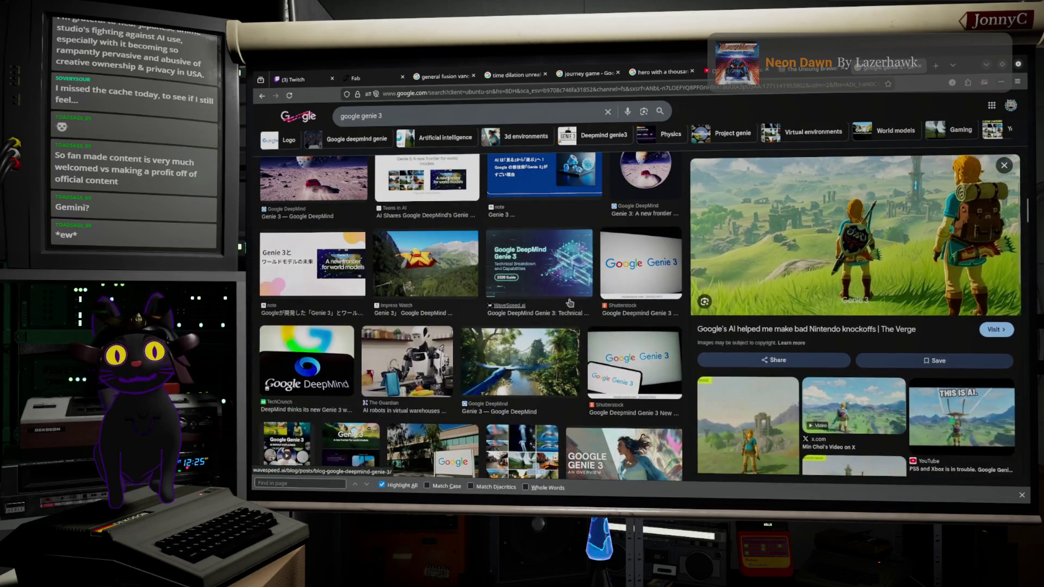
pyautogui.scroll(-10, 563, 260)
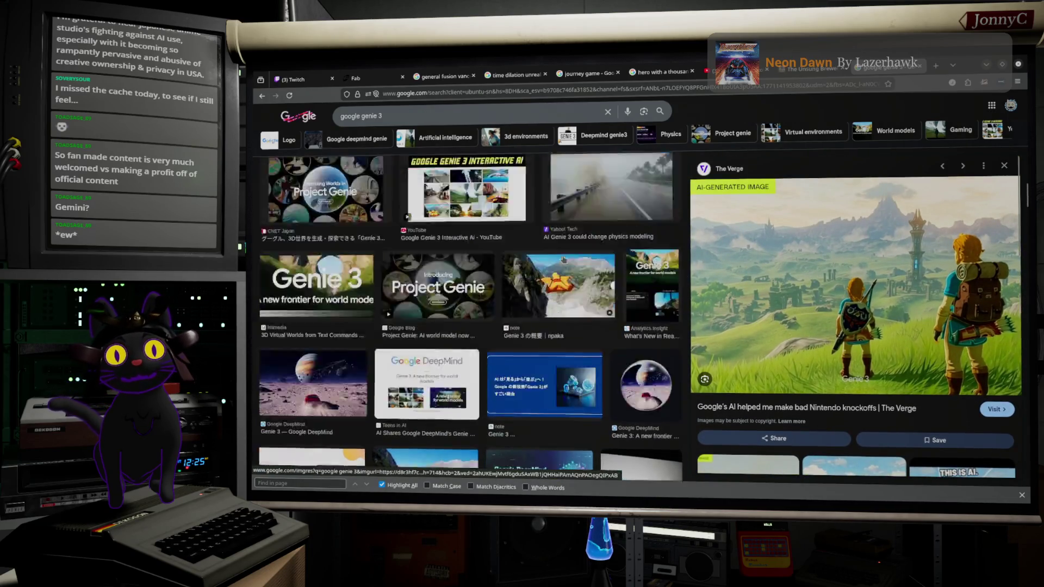
pyautogui.scroll(10, 564, 260)
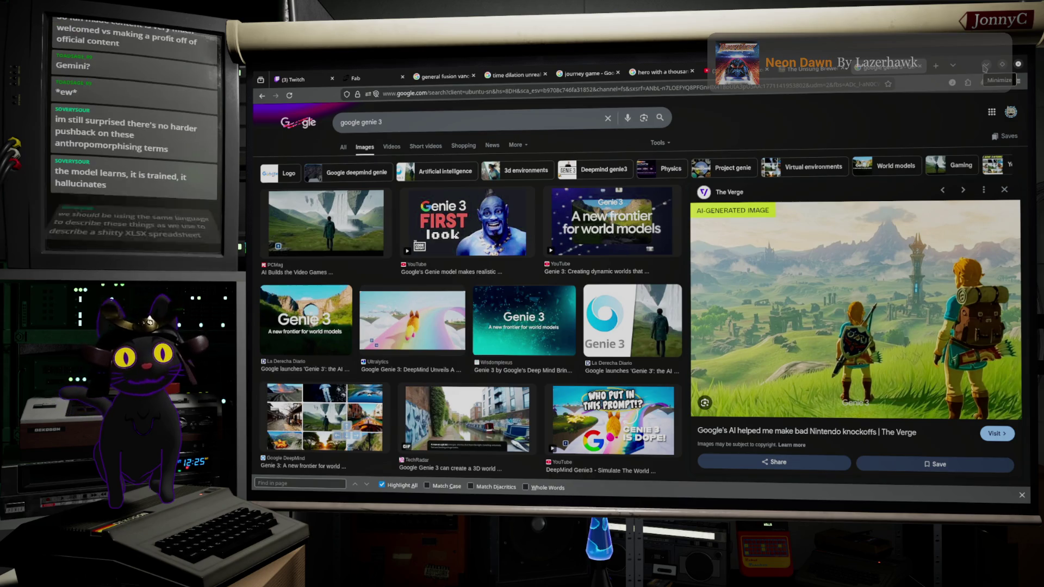
pyautogui.click(984, 66)
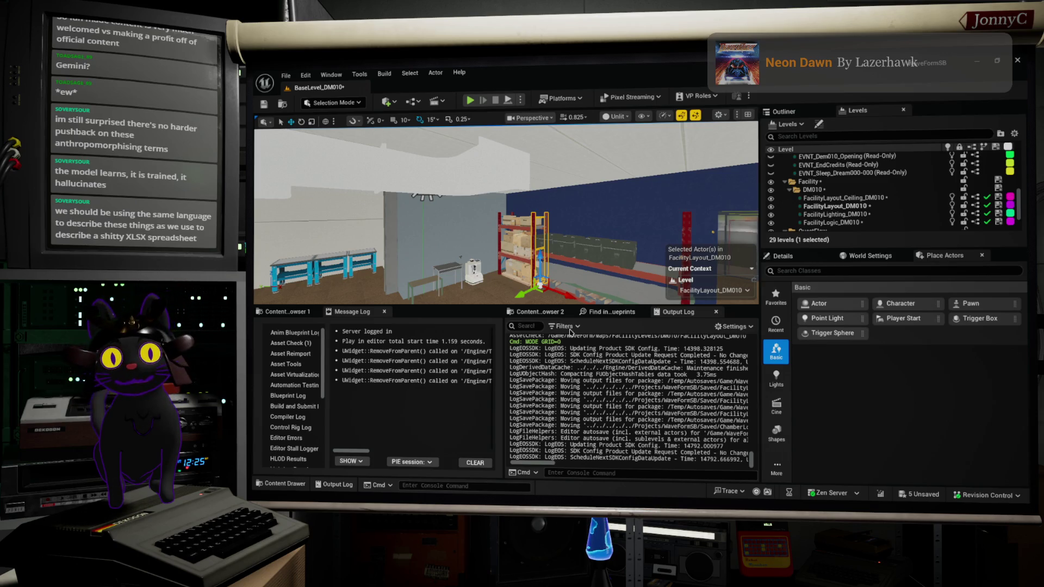
# Fly the camera toward the shelves, select the green crate, and pull back to a wide view
pyautogui.moveTo(490, 264)
pyautogui.mouseDown()
pyautogui.moveTo(443, 261)
pyautogui.moveTo(399, 234)
pyautogui.moveTo(664, 270)
pyautogui.mouseUp()
pyautogui.click(444, 245)
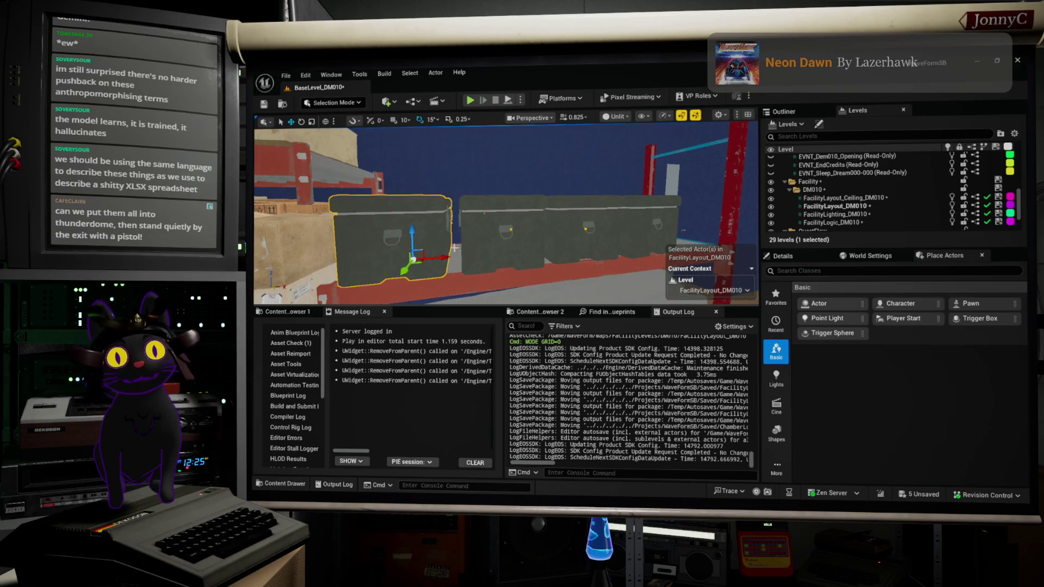
pyautogui.moveTo(511, 237); pyautogui.dragTo(500, 234)
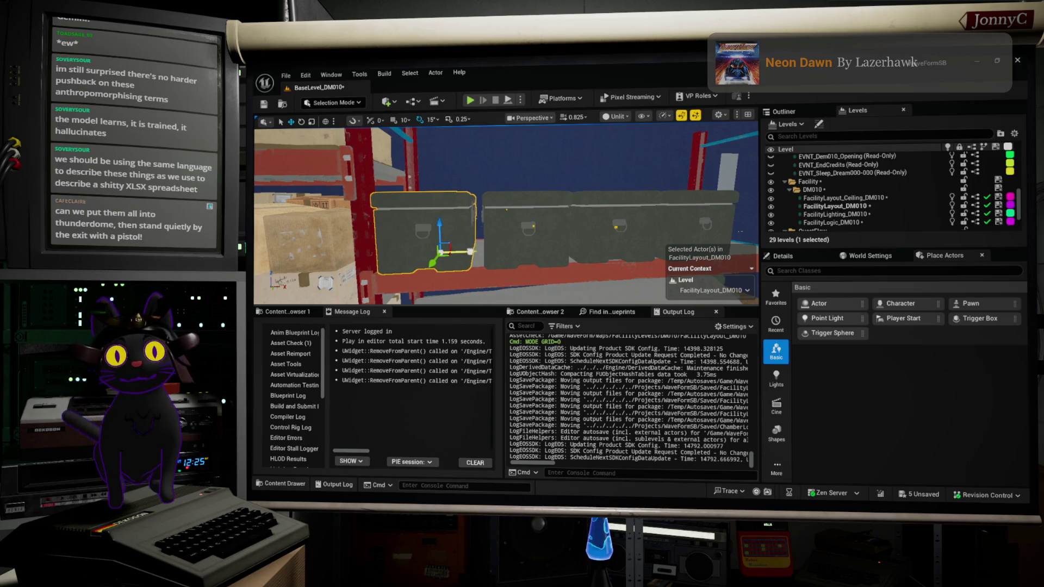
pyautogui.moveTo(607, 199)
pyautogui.mouseDown()
pyautogui.moveTo(593, 208)
pyautogui.moveTo(658, 192)
pyautogui.mouseUp()
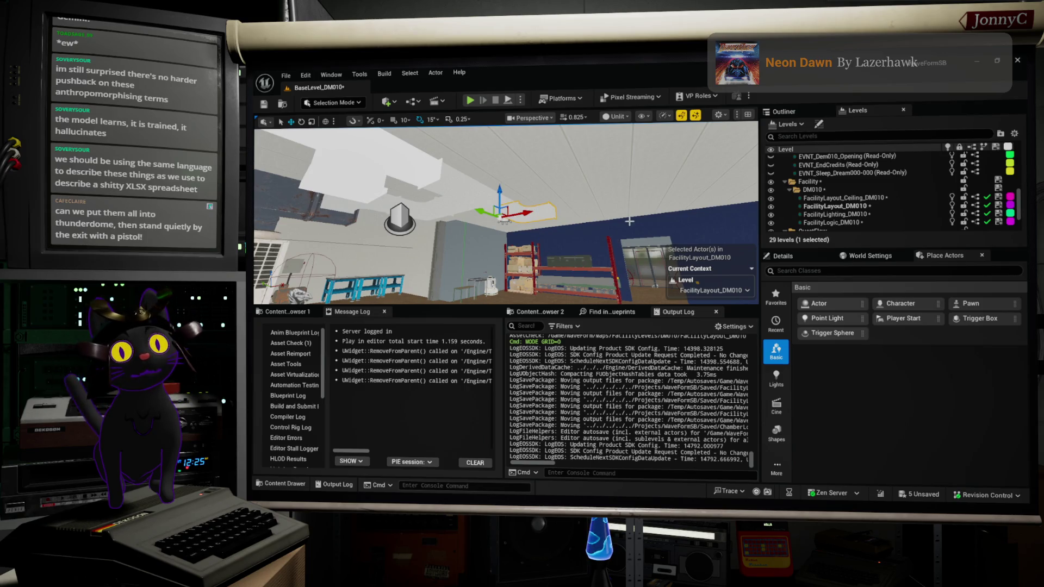
pyautogui.moveTo(657, 192); pyautogui.dragTo(701, 185)
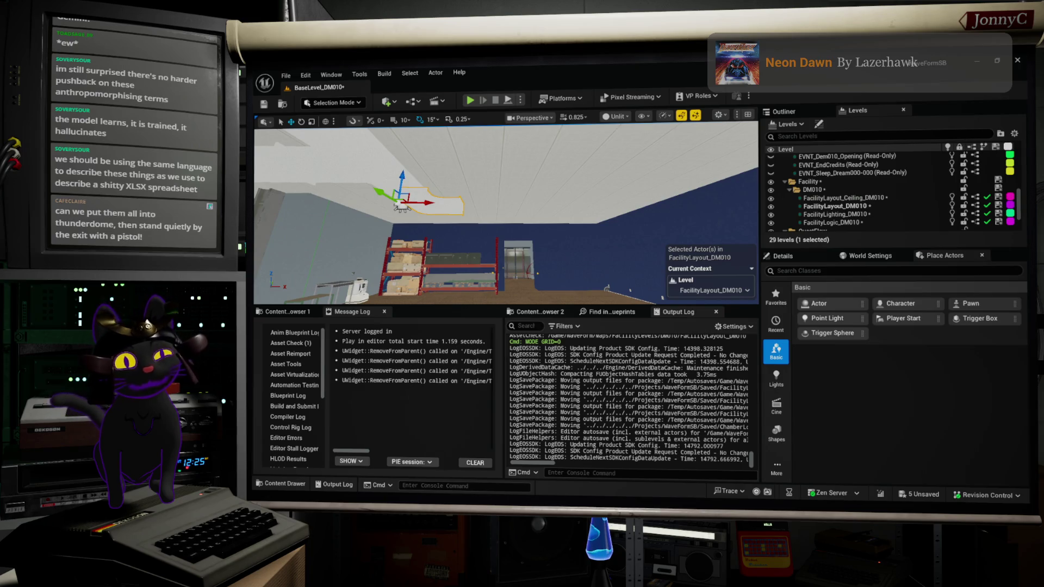
pyautogui.moveTo(701, 186); pyautogui.dragTo(689, 188)
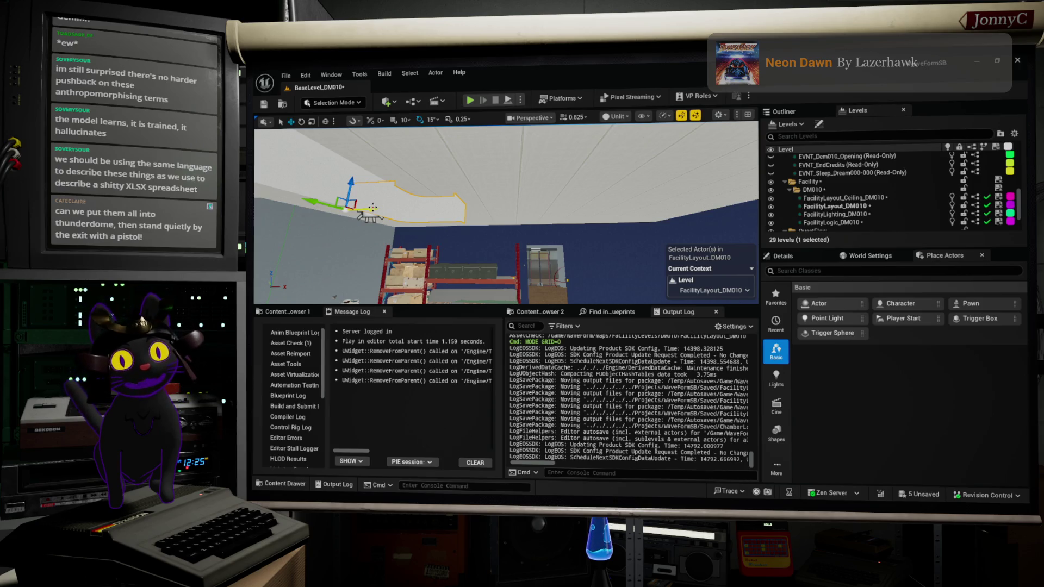
pyautogui.press('a')
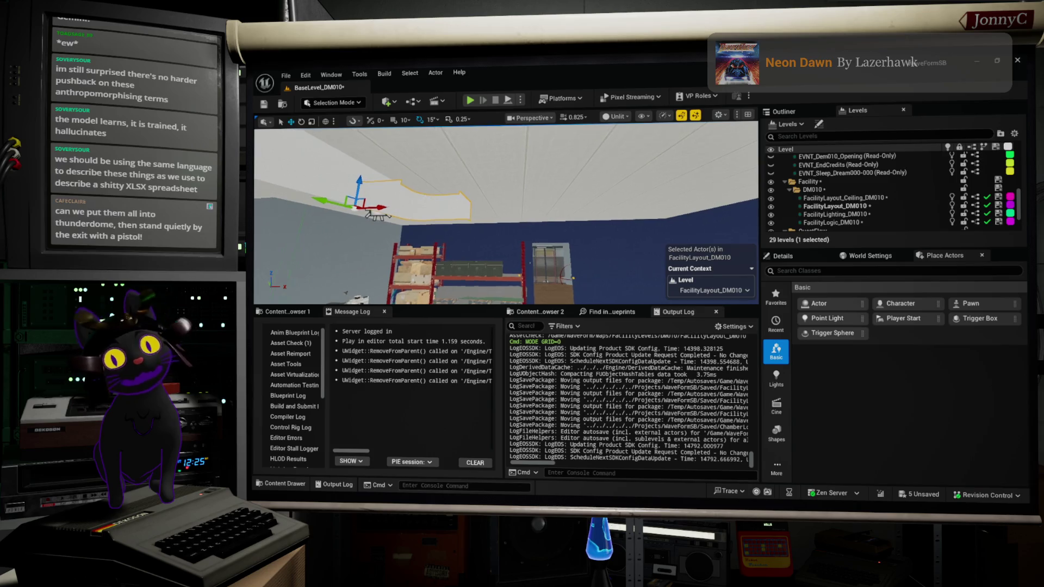
pyautogui.press('d')
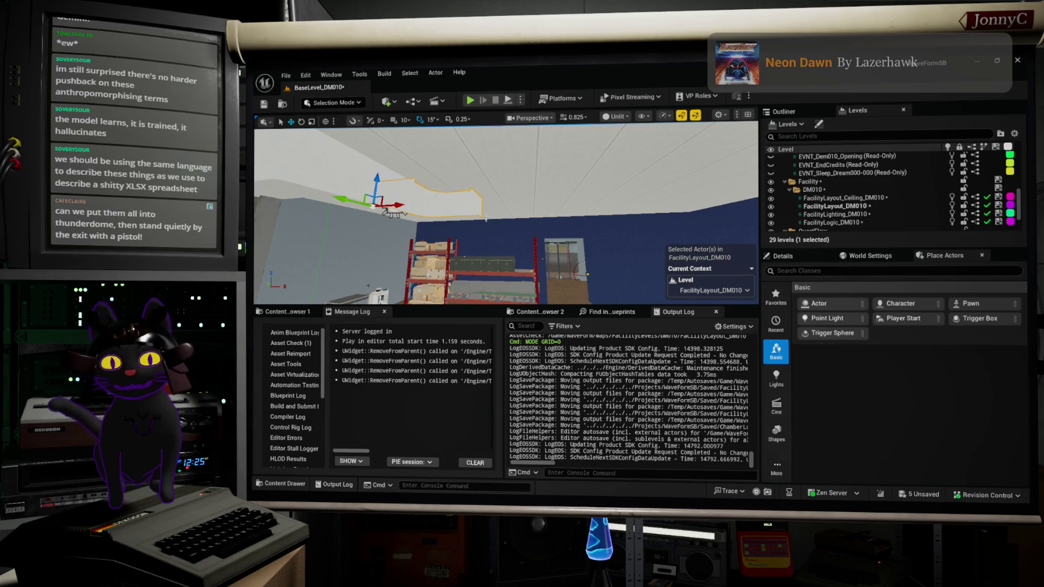
pyautogui.moveTo(503, 239); pyautogui.dragTo(465, 222)
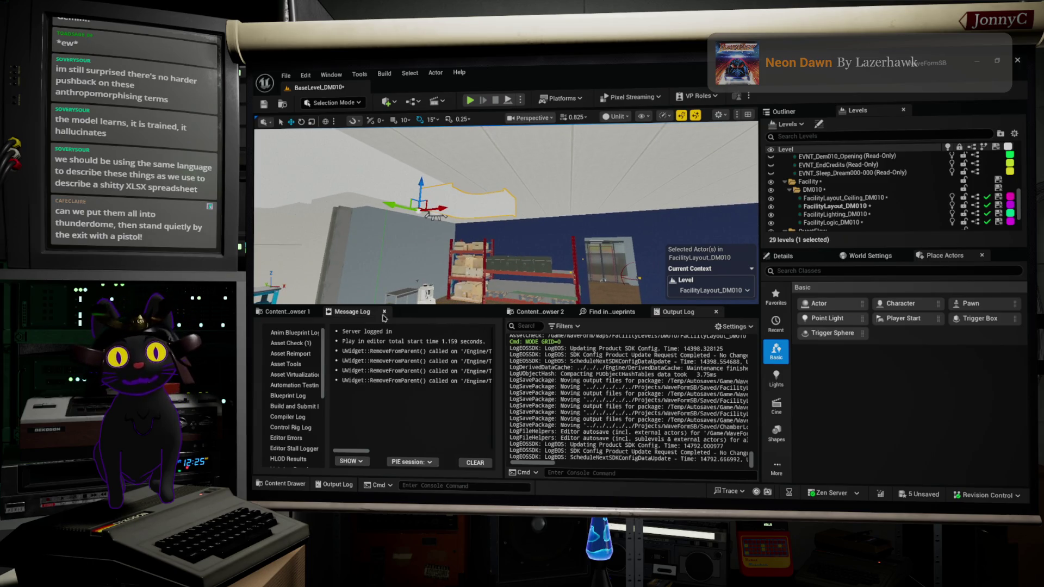
# Open the Duct folder in the Content Browser and look through its duct meshes
pyautogui.click(277, 313)
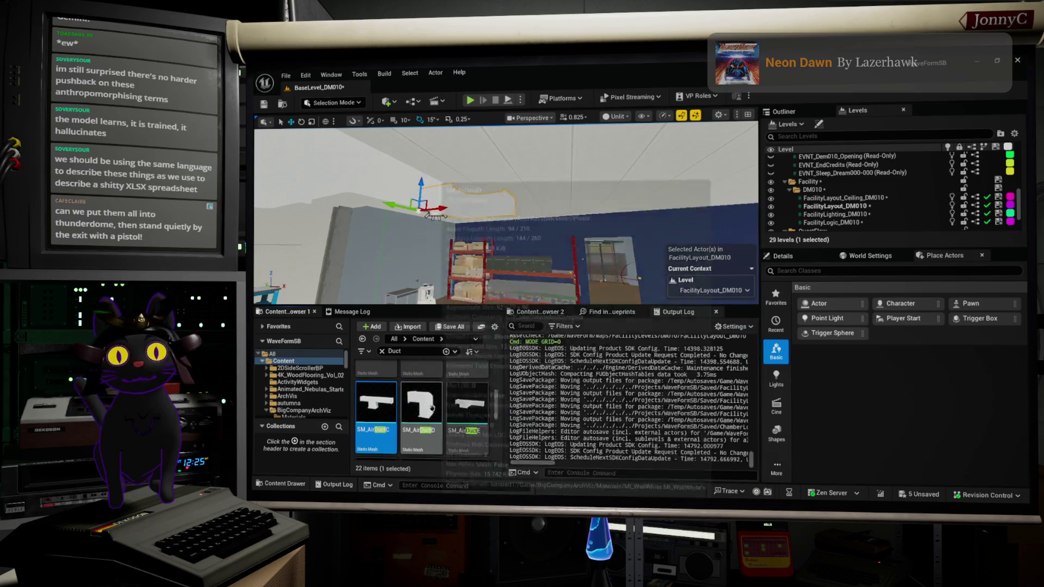
pyautogui.scroll(-1, 432, 407)
pyautogui.scroll(-2, 431, 408)
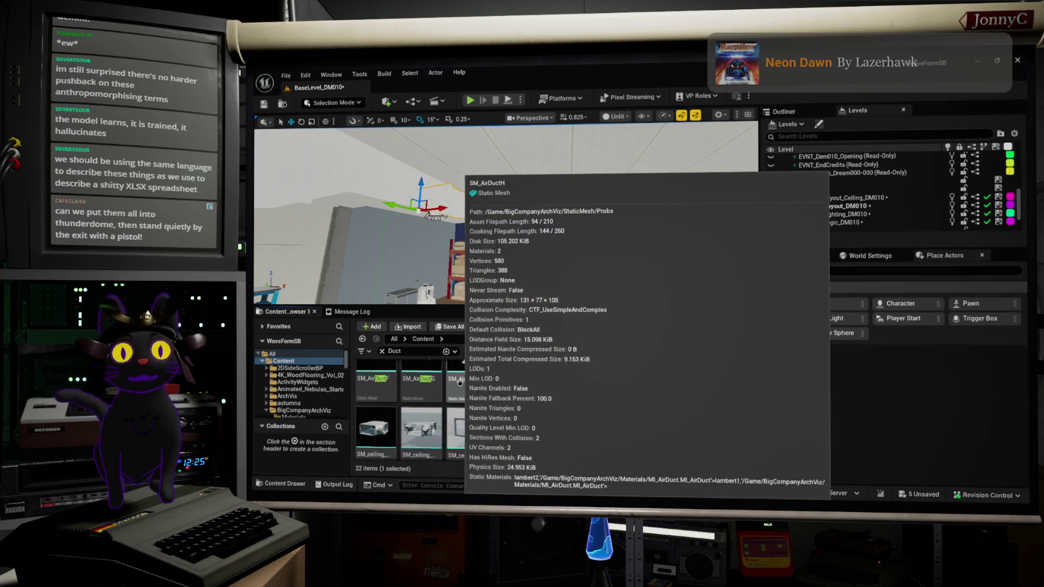
pyautogui.scroll(2, 462, 384)
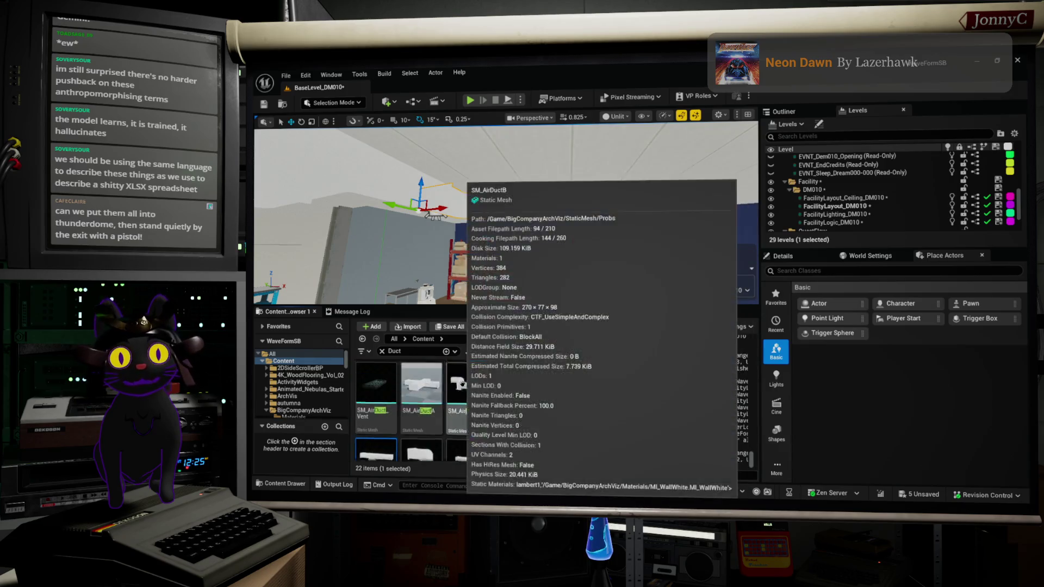
pyautogui.scroll(1, 462, 384)
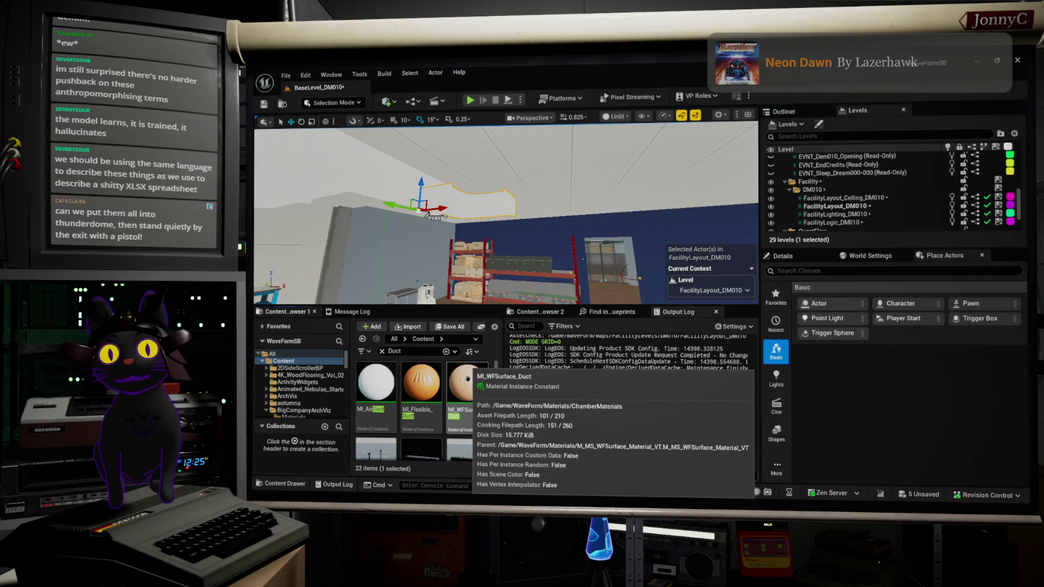
pyautogui.scroll(-1, 465, 383)
pyautogui.scroll(-3, 462, 389)
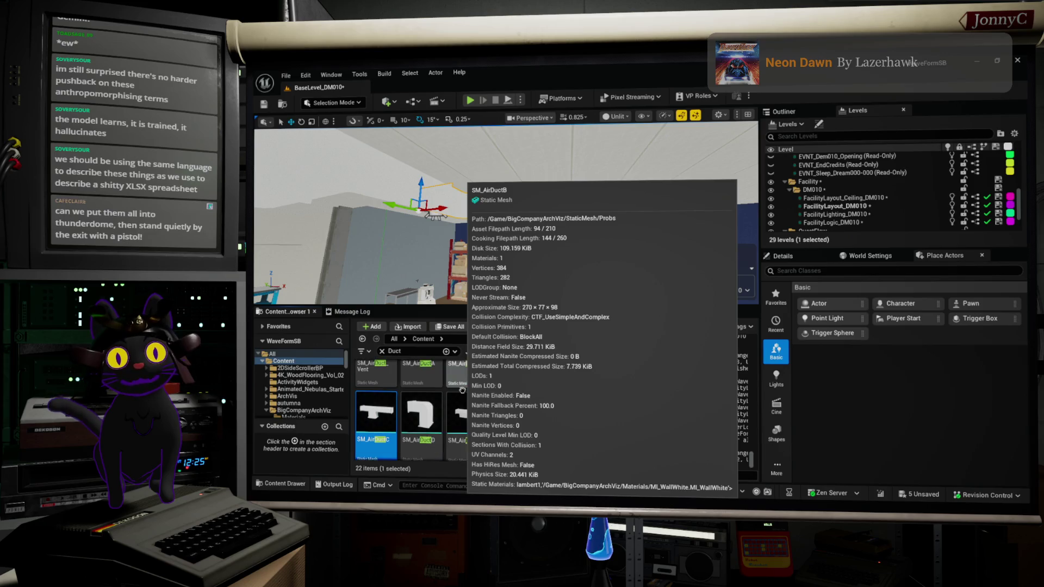
pyautogui.scroll(-1, 462, 390)
# Slide the selected ceiling duct further along X and bring up the Find in Blueprints results
pyautogui.scroll(3, 461, 390)
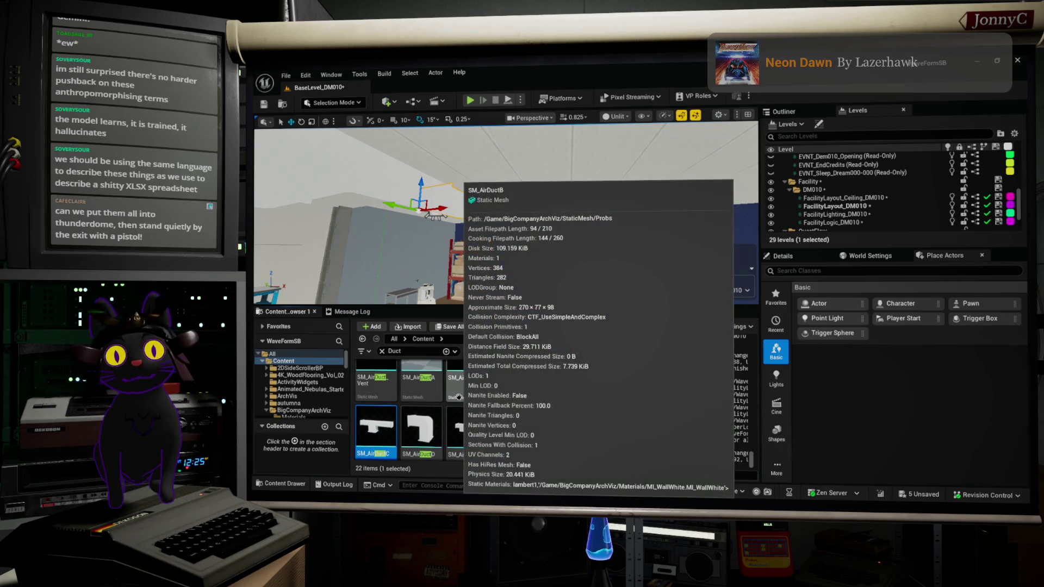
pyautogui.scroll(-3, 460, 397)
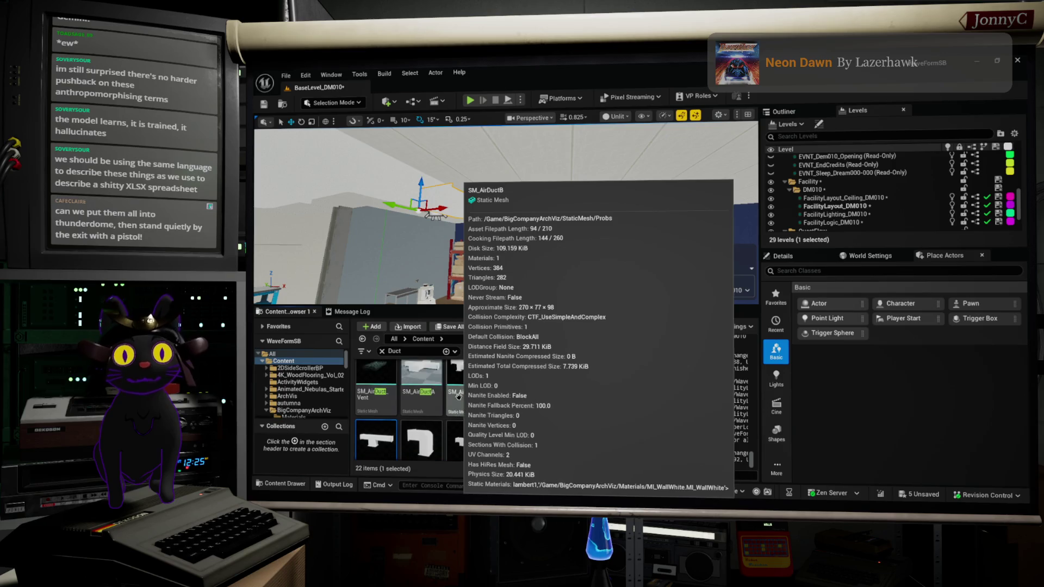
pyautogui.scroll(-2, 483, 436)
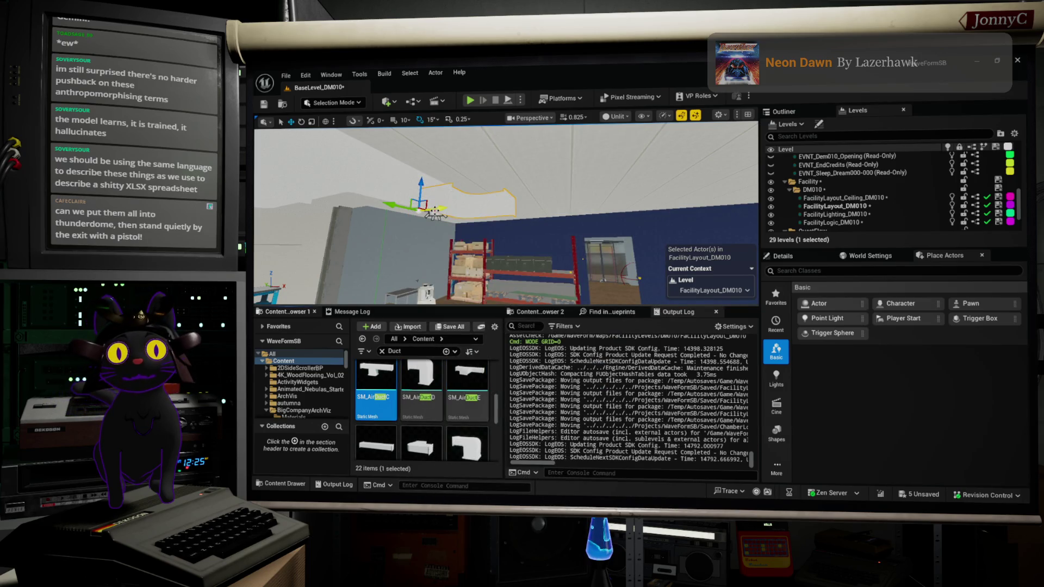
pyautogui.moveTo(435, 214); pyautogui.dragTo(517, 197)
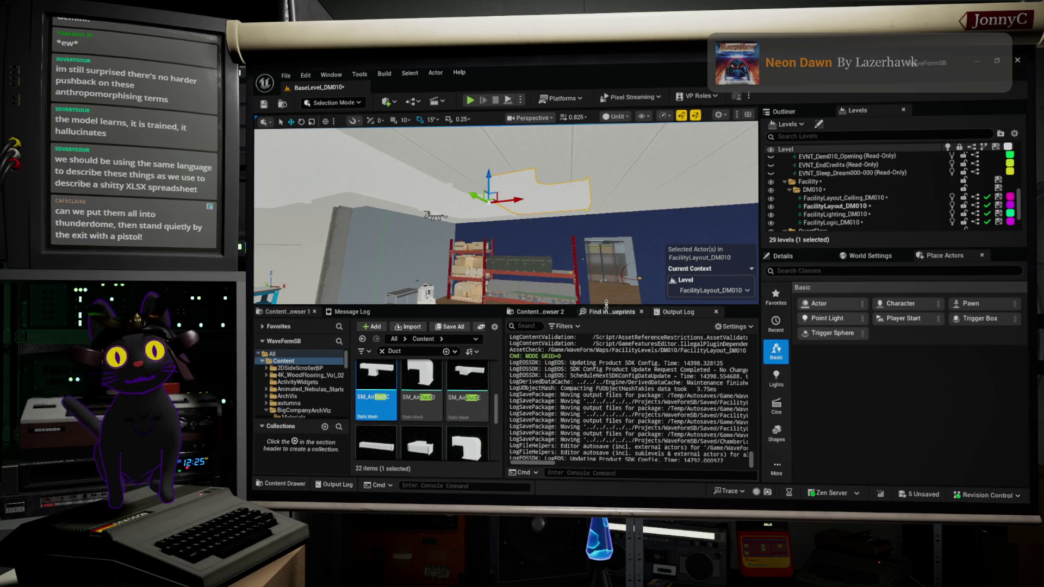
pyautogui.click(608, 312)
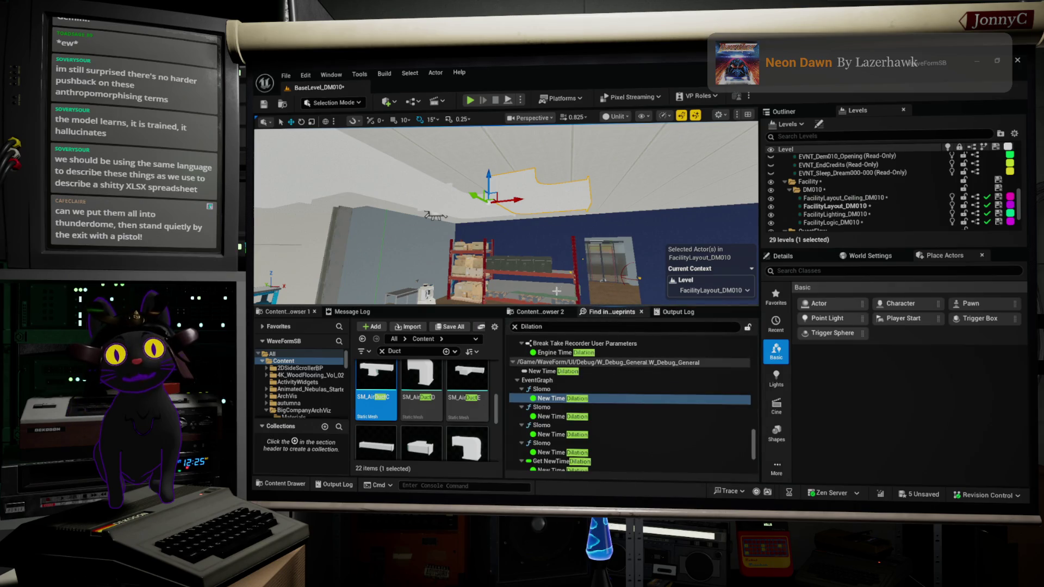
# Show the Ventilation meshes in Content Browser 2 and scroll SM_AirDuctE8's Details to its draw-distance settings
pyautogui.click(538, 314)
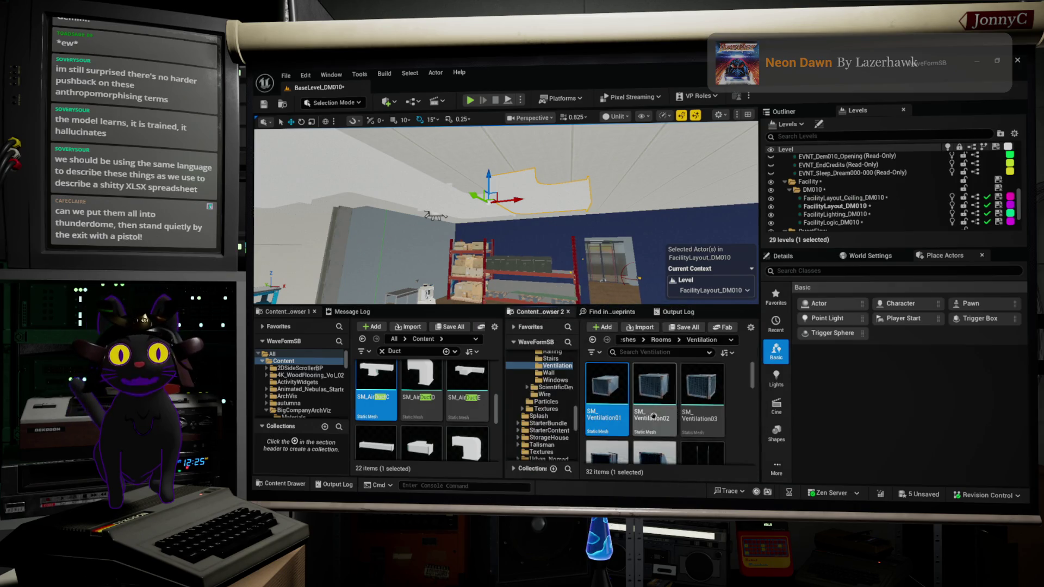
pyautogui.click(782, 256)
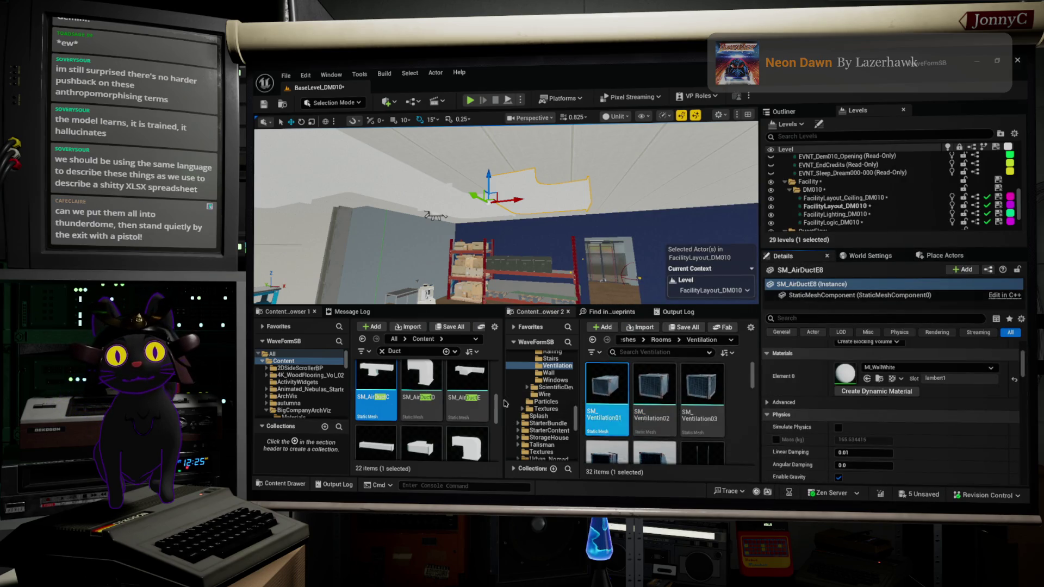
pyautogui.scroll(-5, 937, 443)
pyautogui.scroll(-10, 937, 443)
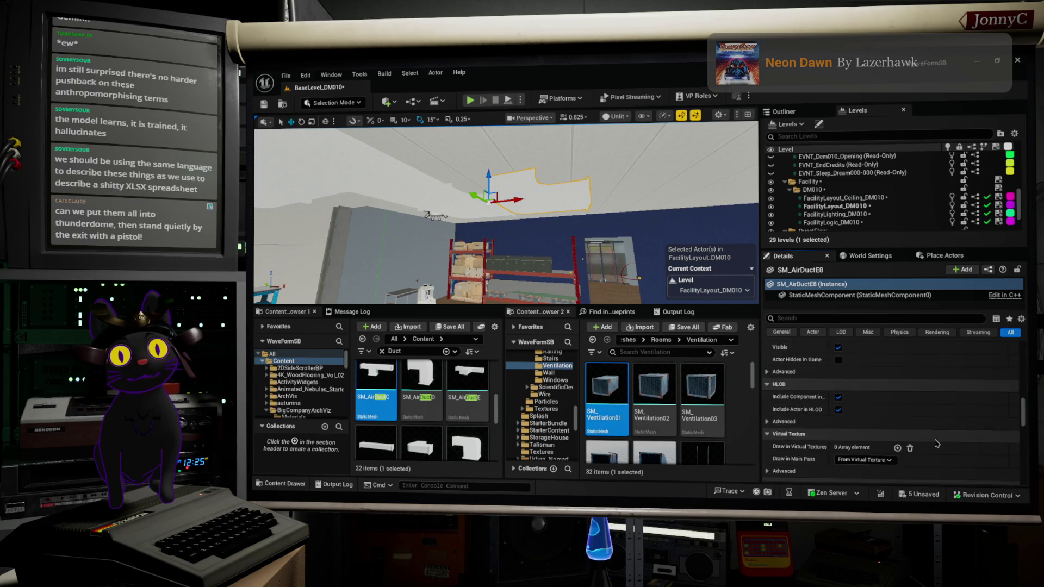
pyautogui.scroll(-5, 937, 444)
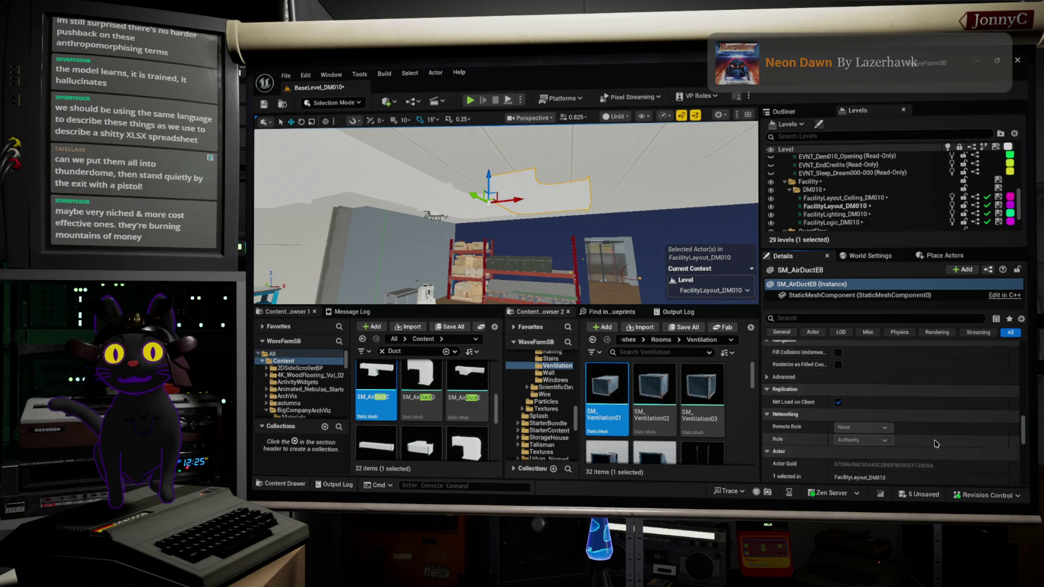
pyautogui.scroll(5, 935, 442)
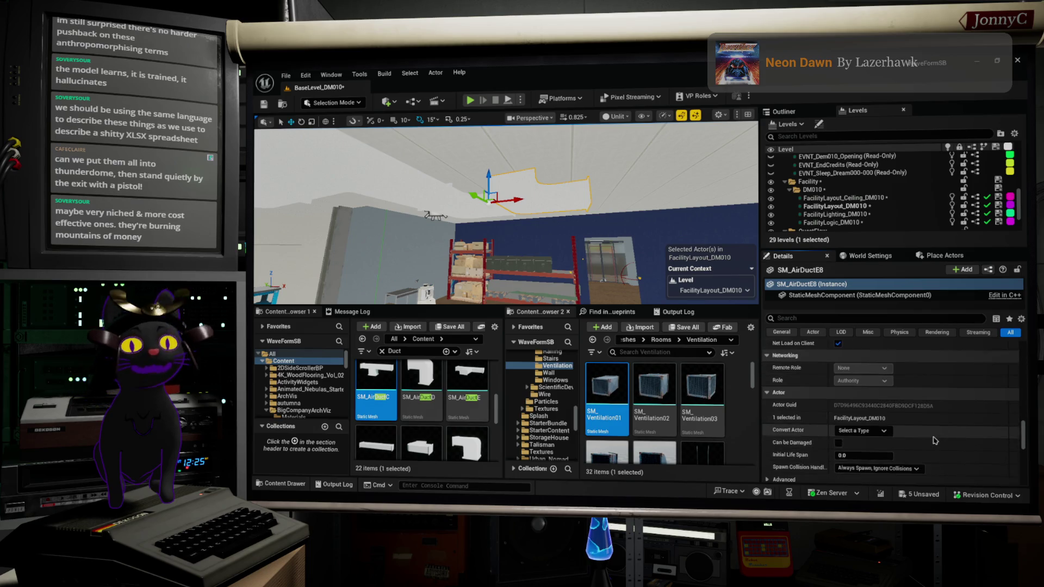
pyautogui.scroll(-1, 934, 438)
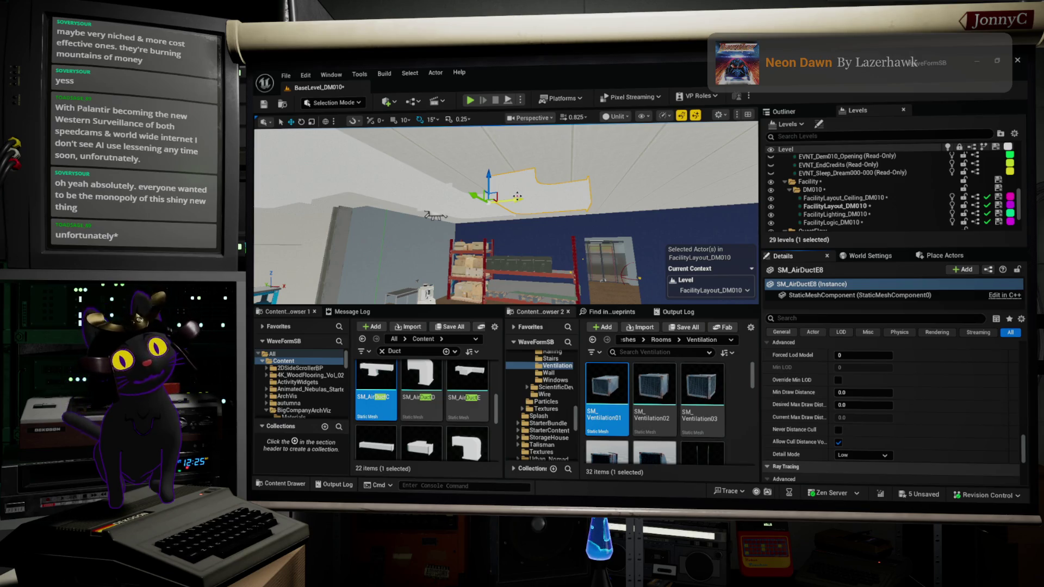
# Nudge the ceiling duct slightly along X and swap its static mesh to SM_AirDuctF
pyautogui.moveTo(517, 196); pyautogui.dragTo(488, 158)
pyautogui.moveTo(429, 382)
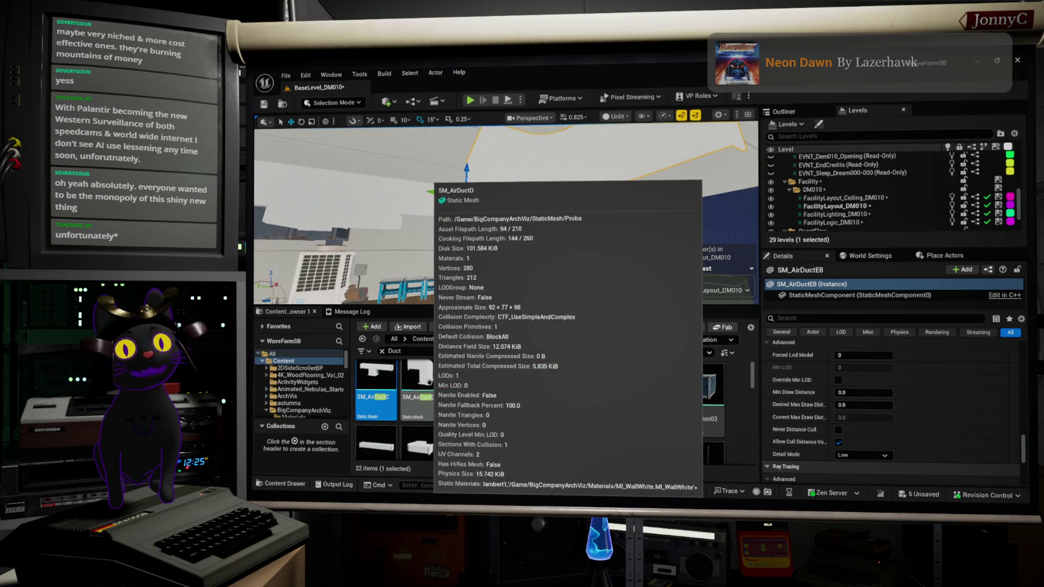
pyautogui.scroll(1, 880, 371)
pyautogui.scroll(6, 881, 371)
pyautogui.scroll(8, 875, 372)
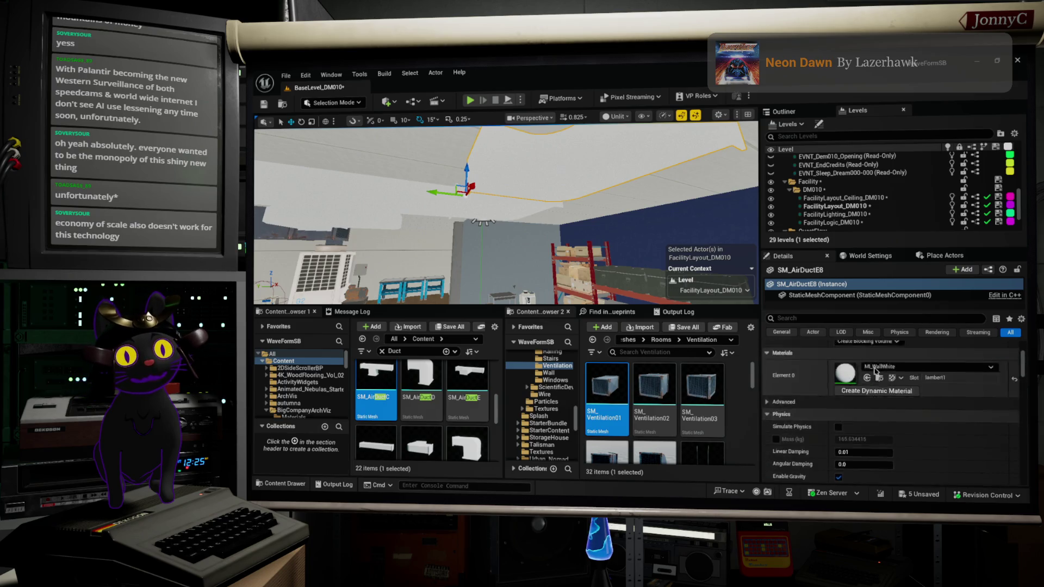
pyautogui.scroll(4, 875, 371)
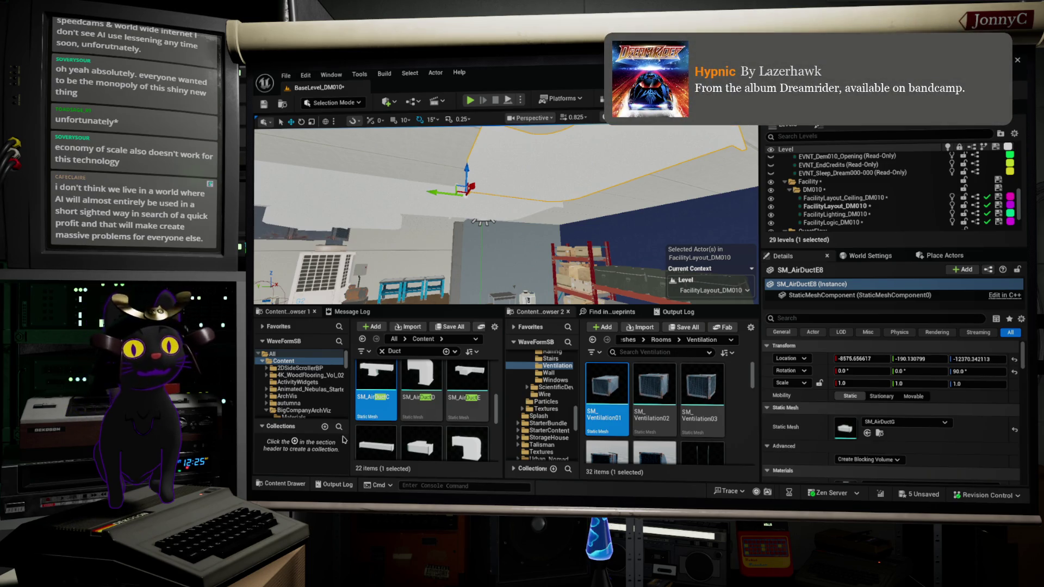
pyautogui.moveTo(376, 447)
pyautogui.mouseDown()
pyautogui.moveTo(804, 414)
pyautogui.moveTo(859, 423)
pyautogui.mouseUp()
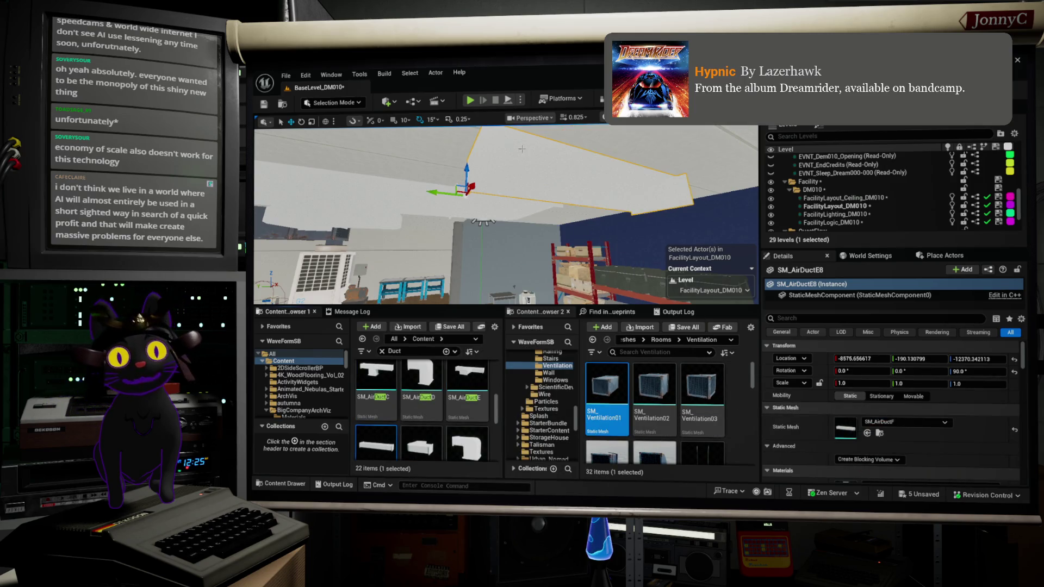
# Rotate the duct to about 165° around Z and move it along Y to about -328.9
pyautogui.press('f')
pyautogui.press('e')
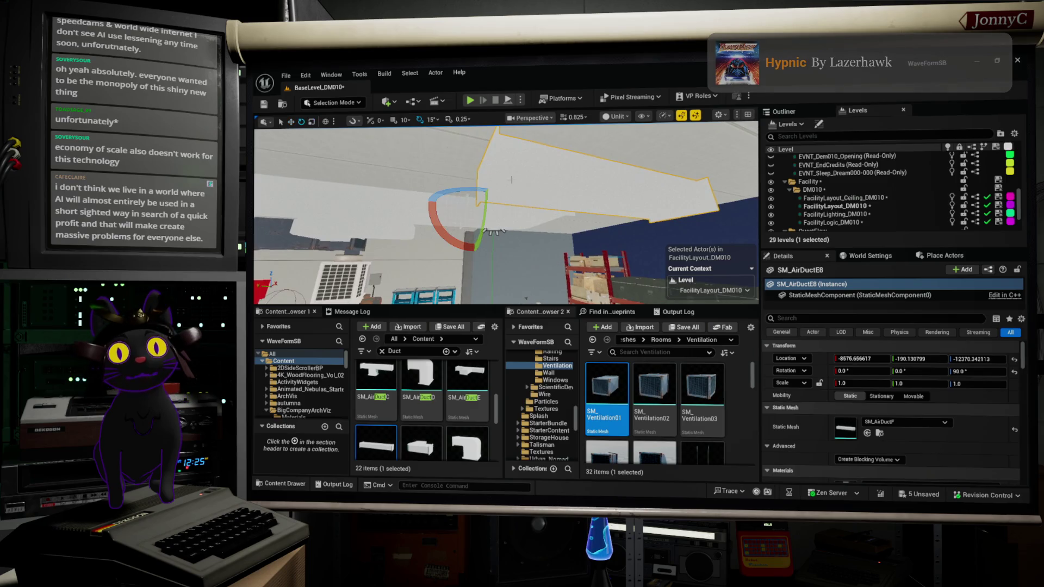
pyautogui.moveTo(486, 190); pyautogui.dragTo(467, 207)
pyautogui.press('w')
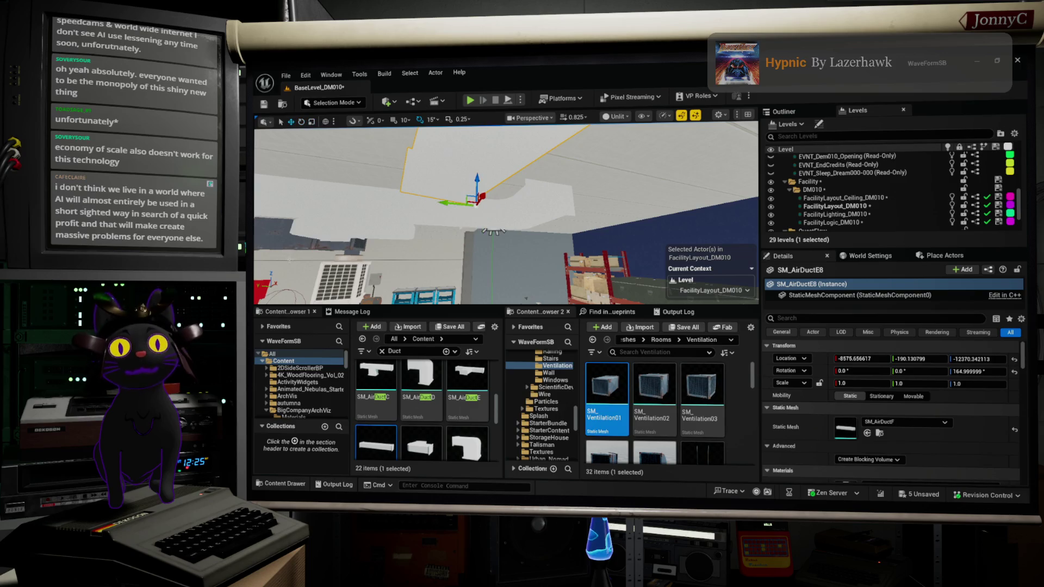
pyautogui.moveTo(455, 207)
pyautogui.mouseDown()
pyautogui.moveTo(551, 212)
pyautogui.moveTo(506, 228)
pyautogui.moveTo(500, 261)
pyautogui.moveTo(579, 252)
pyautogui.moveTo(566, 302)
pyautogui.mouseUp()
pyautogui.press('f')
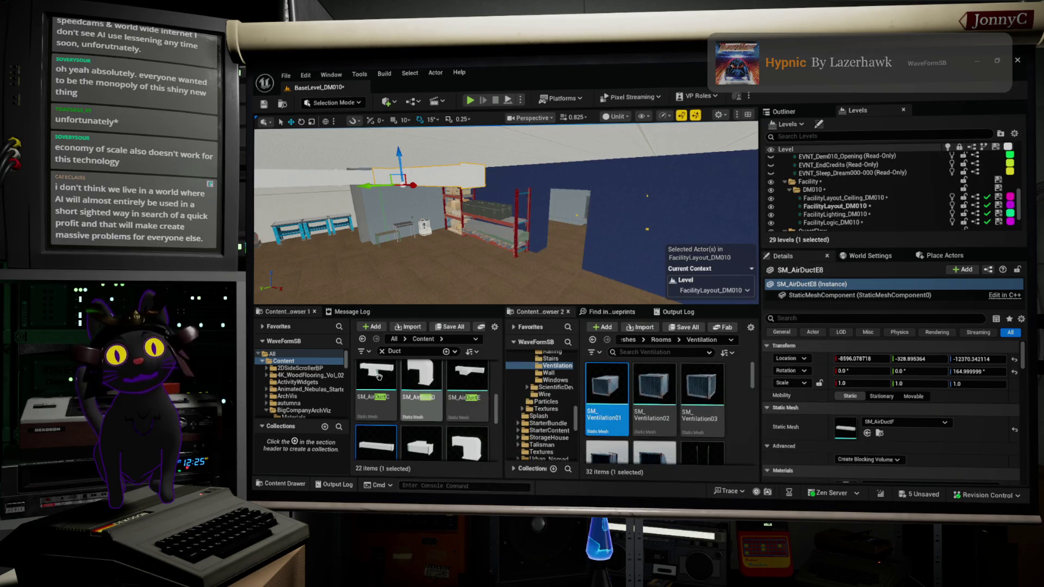
# Set the duct's Z rotation to exactly 180° and nudge it along X to about -8577.5
pyautogui.scroll(-1, 405, 402)
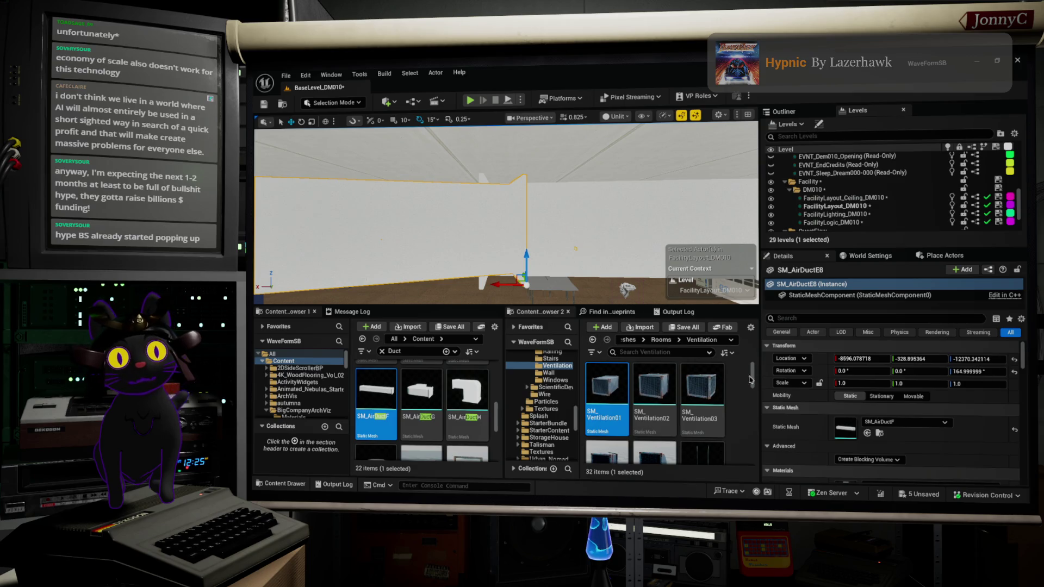
pyautogui.click(974, 373)
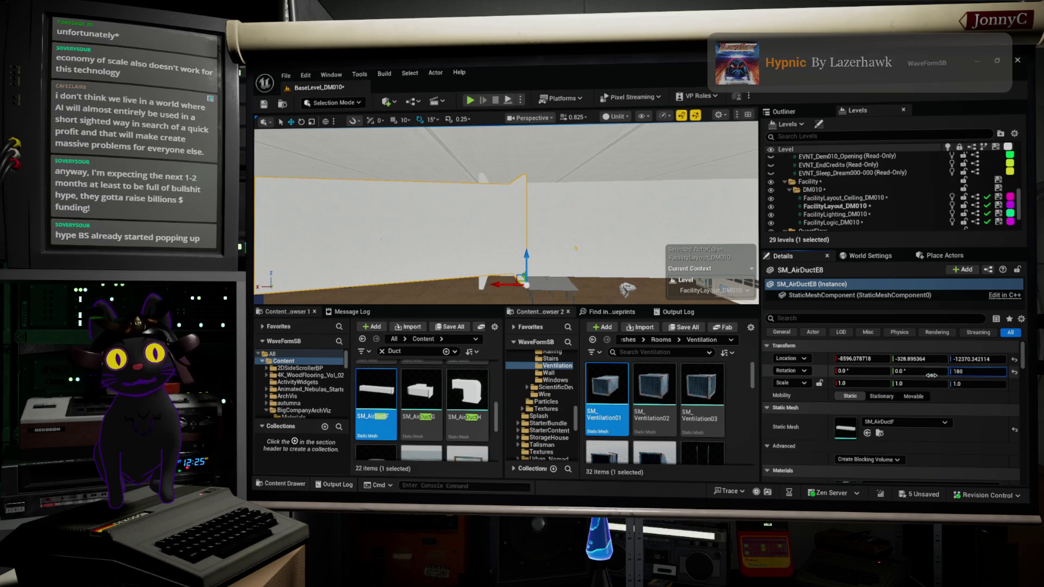
pyautogui.hotkey('shift', 'Tab')
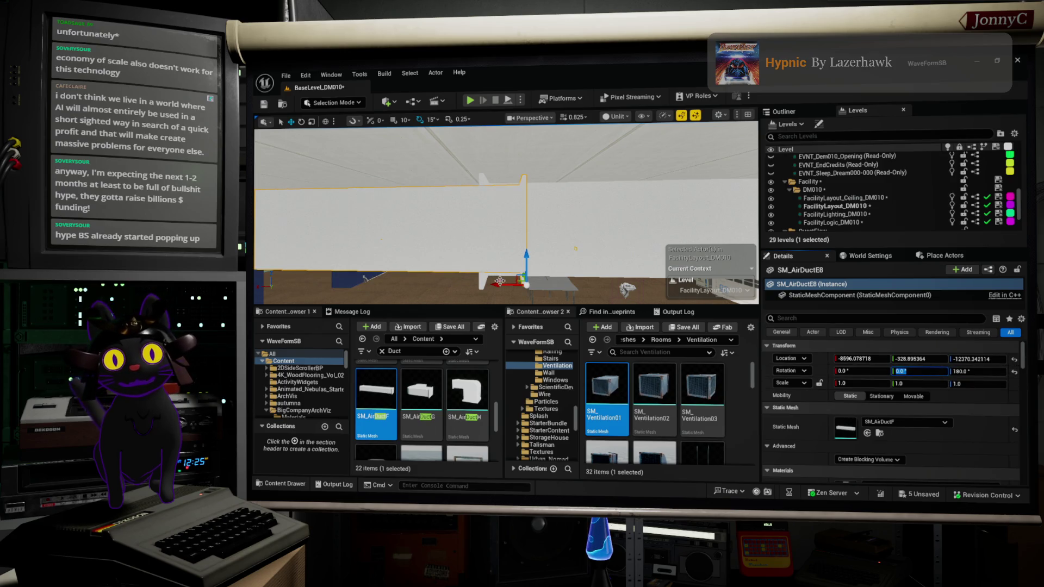
pyautogui.moveTo(504, 282); pyautogui.dragTo(462, 275)
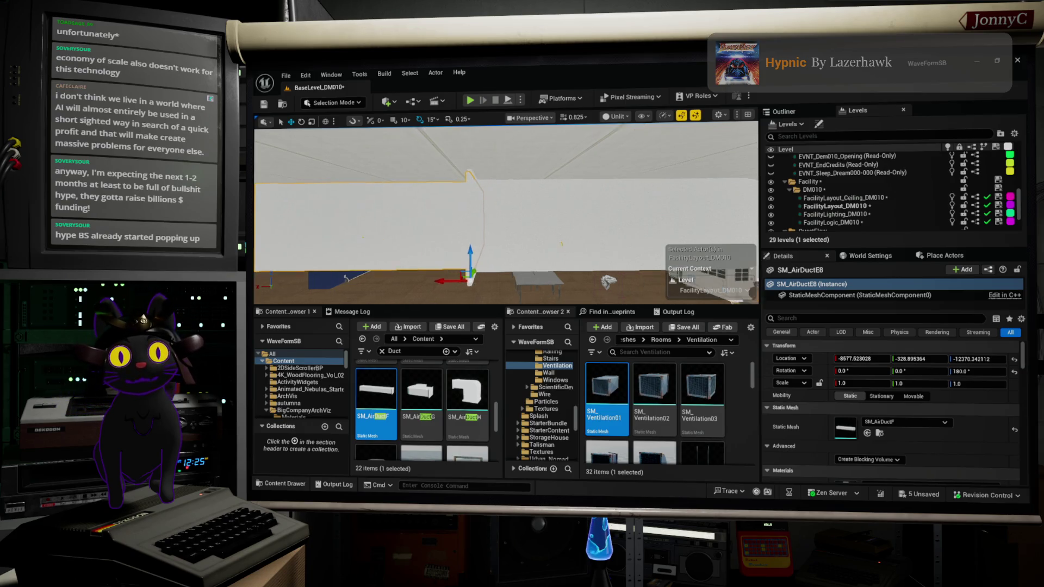
# Turn the view toward the shelves and duplicate the duct as SM_AirDuctE9, shifted to X -8272.66
pyautogui.scroll(-10, 506, 212)
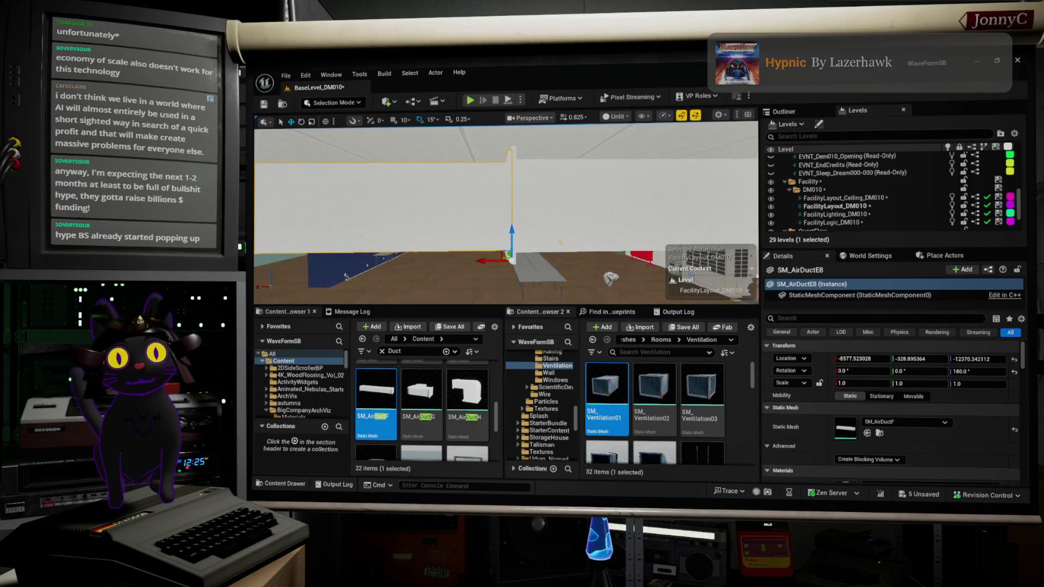
pyautogui.moveTo(462, 275); pyautogui.dragTo(604, 272)
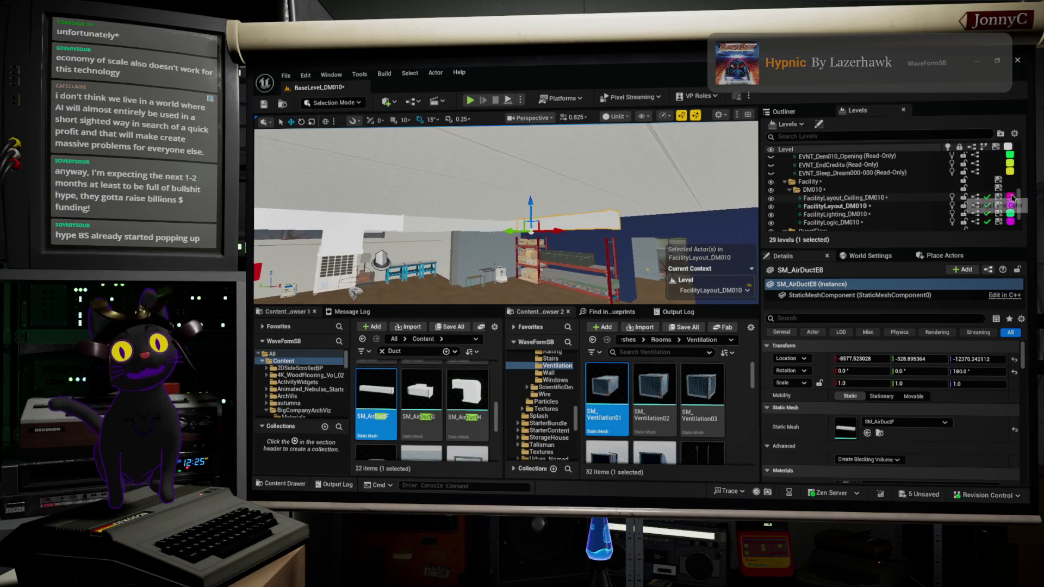
pyautogui.moveTo(594, 292)
pyautogui.mouseDown()
pyautogui.moveTo(647, 292)
pyautogui.moveTo(748, 194)
pyautogui.mouseUp()
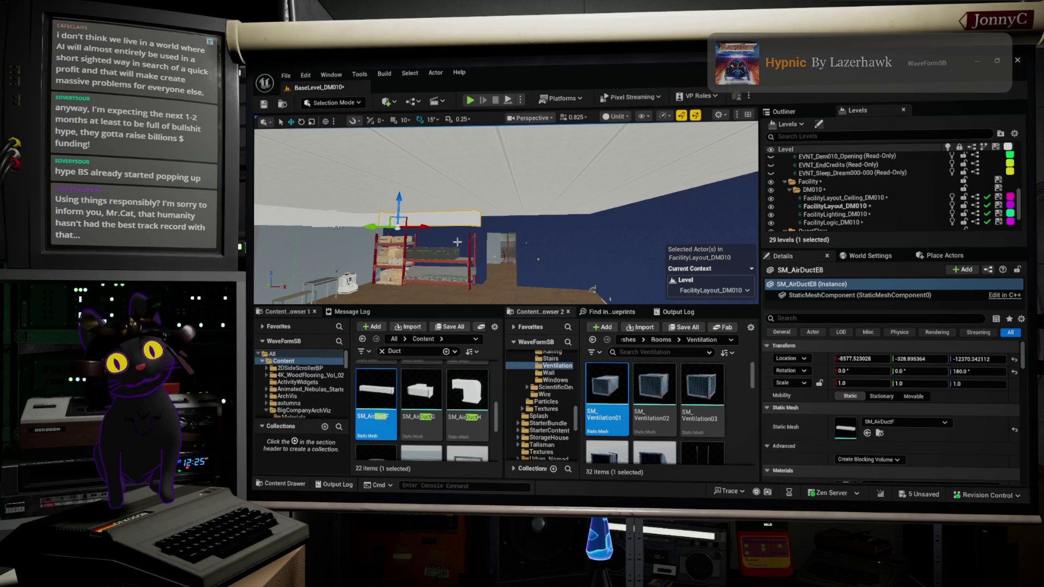
pyautogui.moveTo(423, 227); pyautogui.dragTo(513, 238)
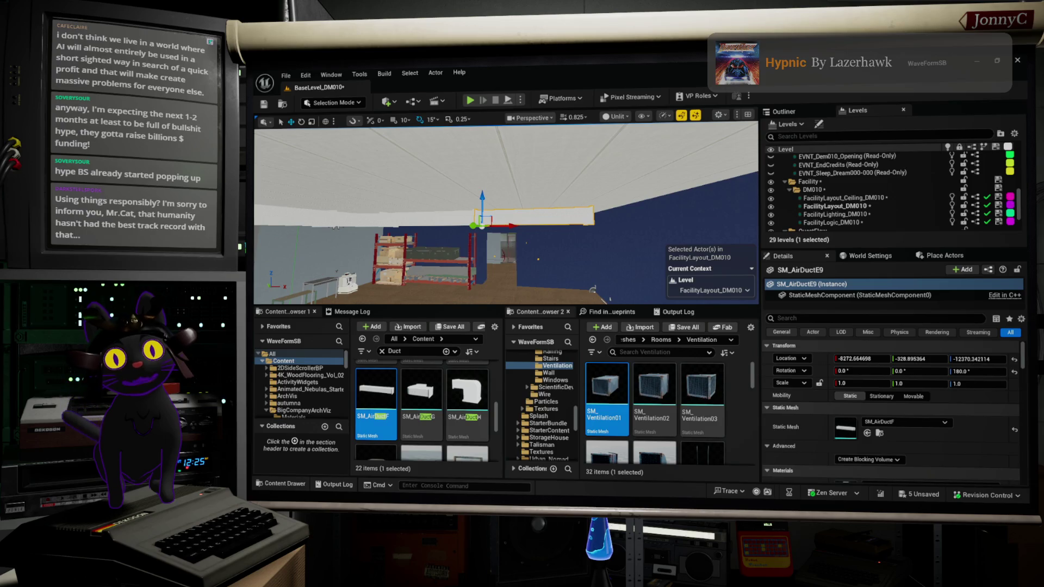
pyautogui.scroll(4, 513, 238)
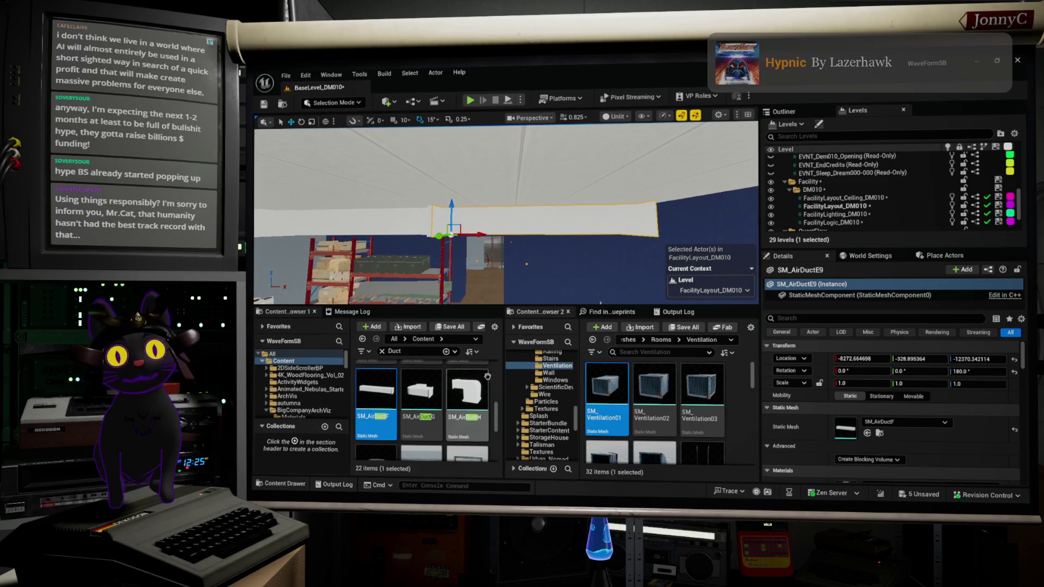
pyautogui.scroll(-2, 472, 383)
pyautogui.scroll(2, 472, 382)
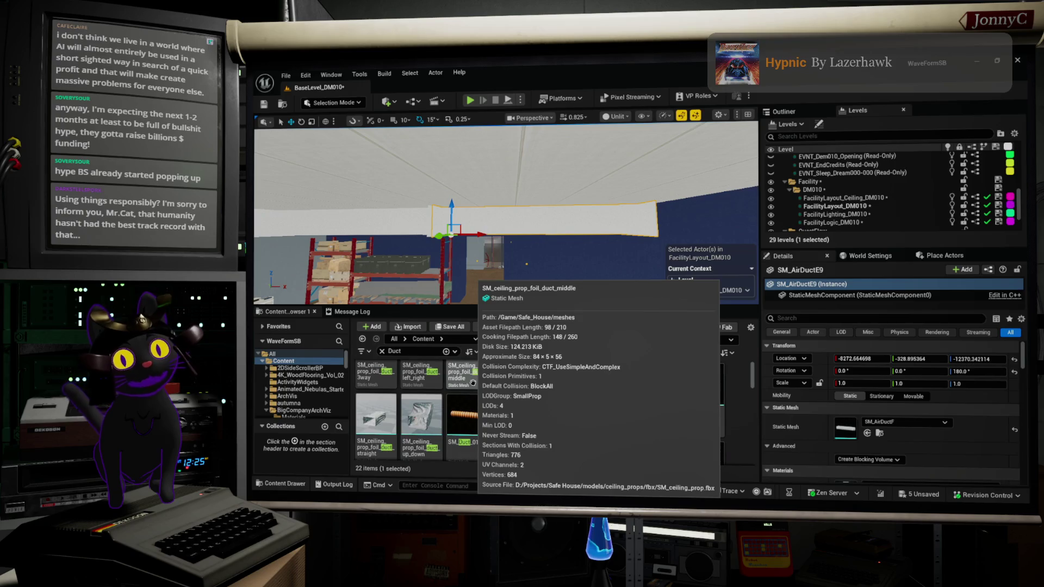
pyautogui.scroll(3, 472, 383)
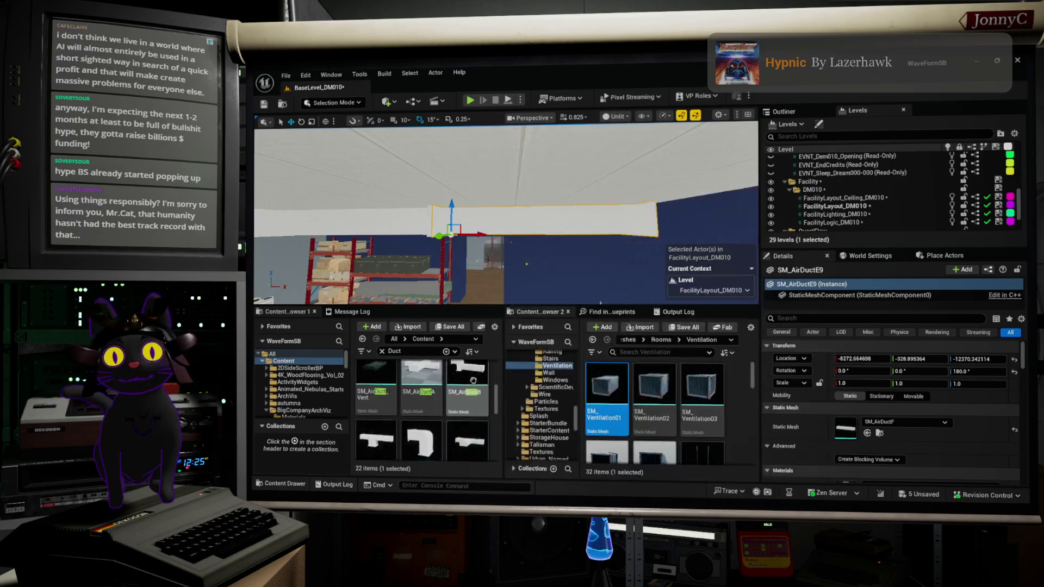
pyautogui.scroll(-2, 474, 379)
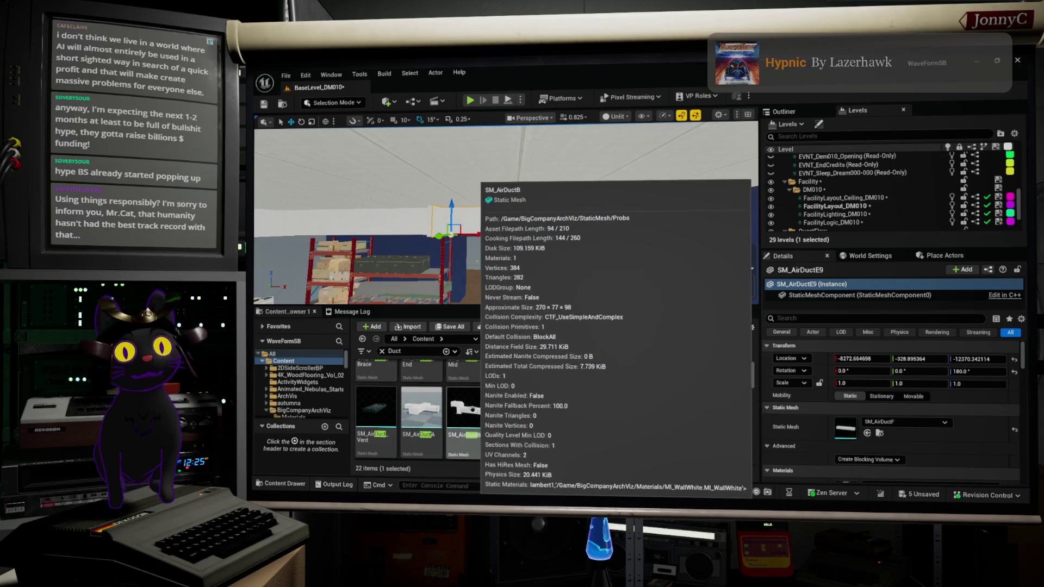
pyautogui.scroll(-2, 473, 414)
pyautogui.scroll(-2, 467, 426)
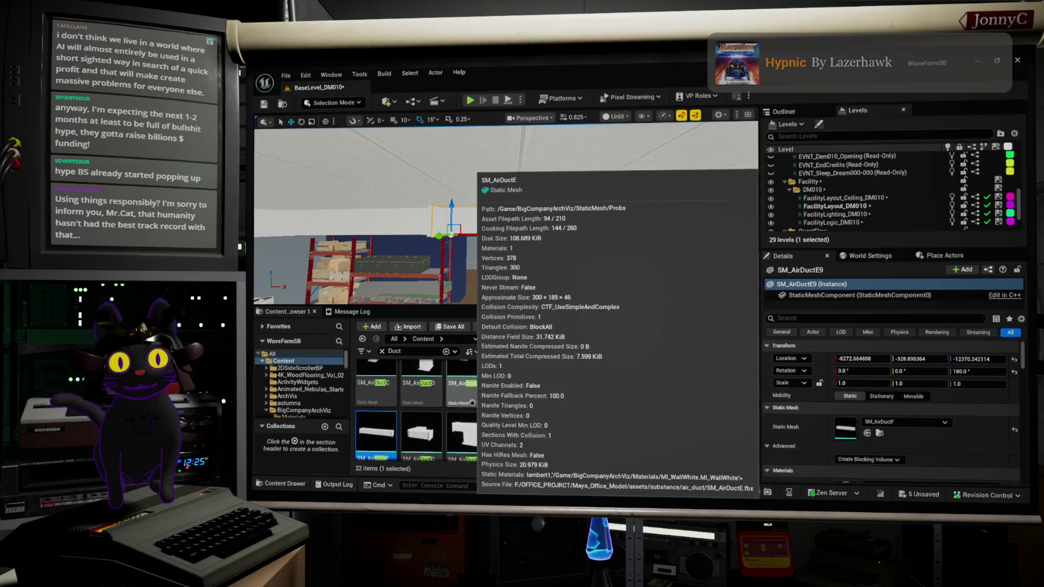
pyautogui.scroll(-1, 472, 401)
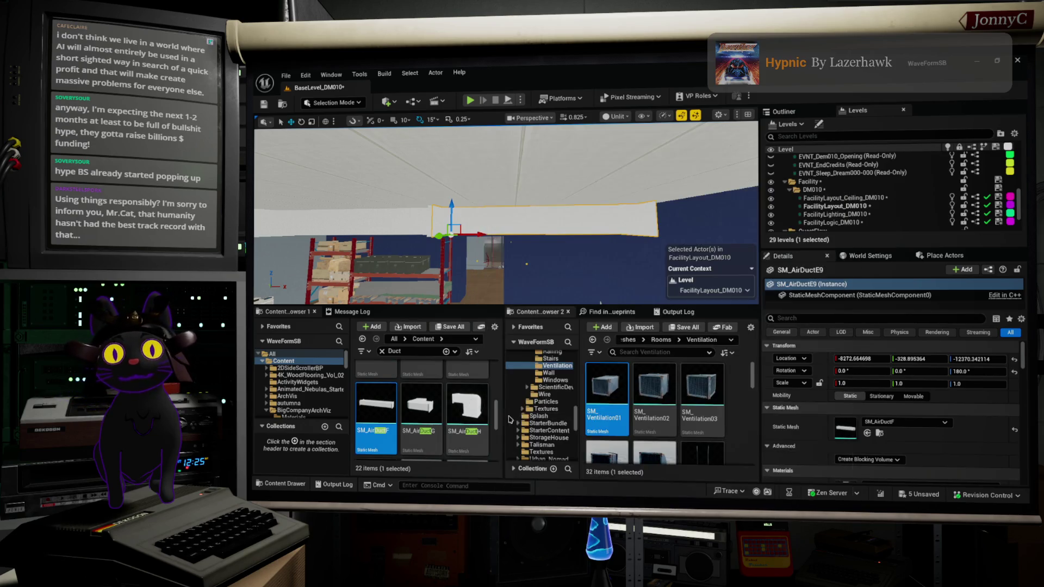
# Swap SM_AirDuctE9's mesh to the SM_AirDuctH elbow and turn it to 360° on Z
pyautogui.moveTo(471, 403); pyautogui.dragTo(821, 452)
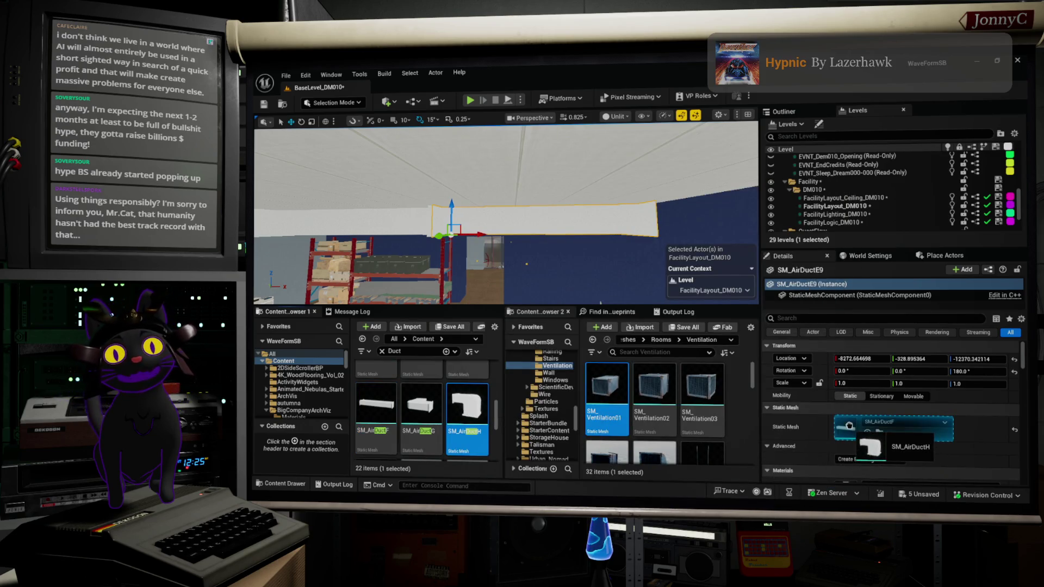
pyautogui.press('e')
pyautogui.moveTo(487, 241); pyautogui.dragTo(566, 235)
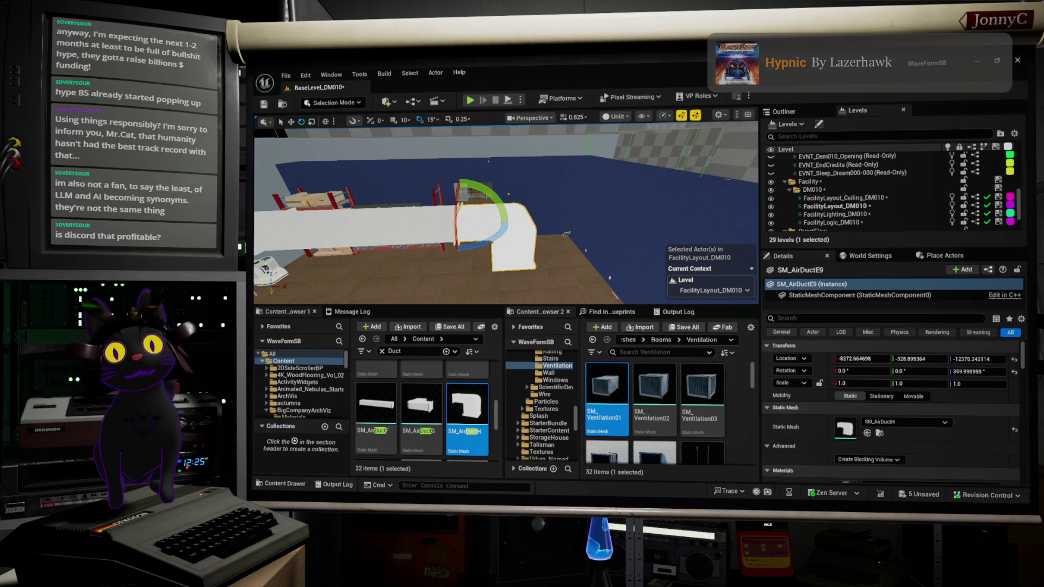
pyautogui.hotkey('alt', 'Tab')
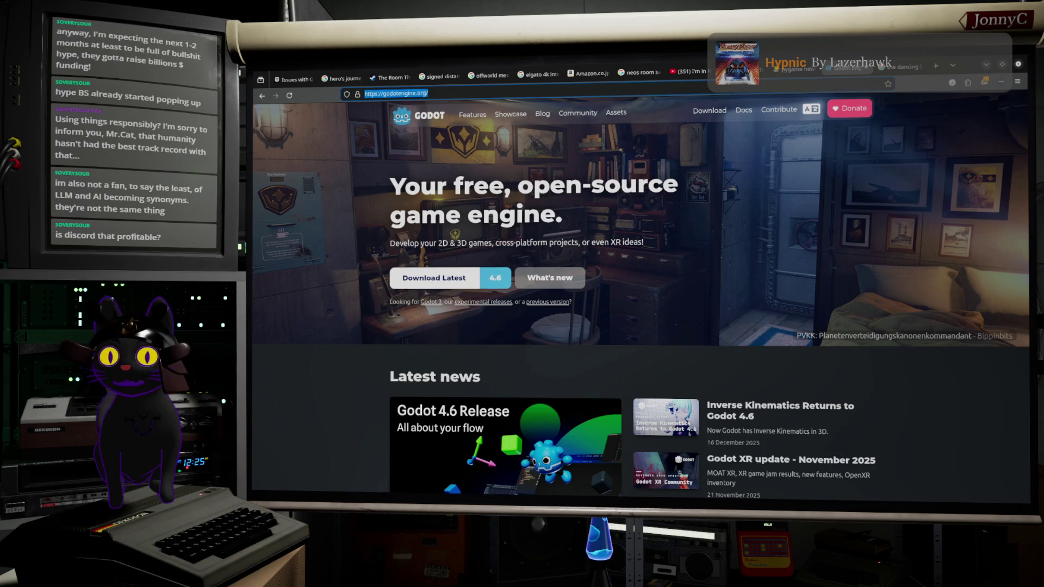
# Replace the Google query 'google genie 3' with '2bro youtube' and run the search
pyautogui.hotkey('alt', 'Tab')
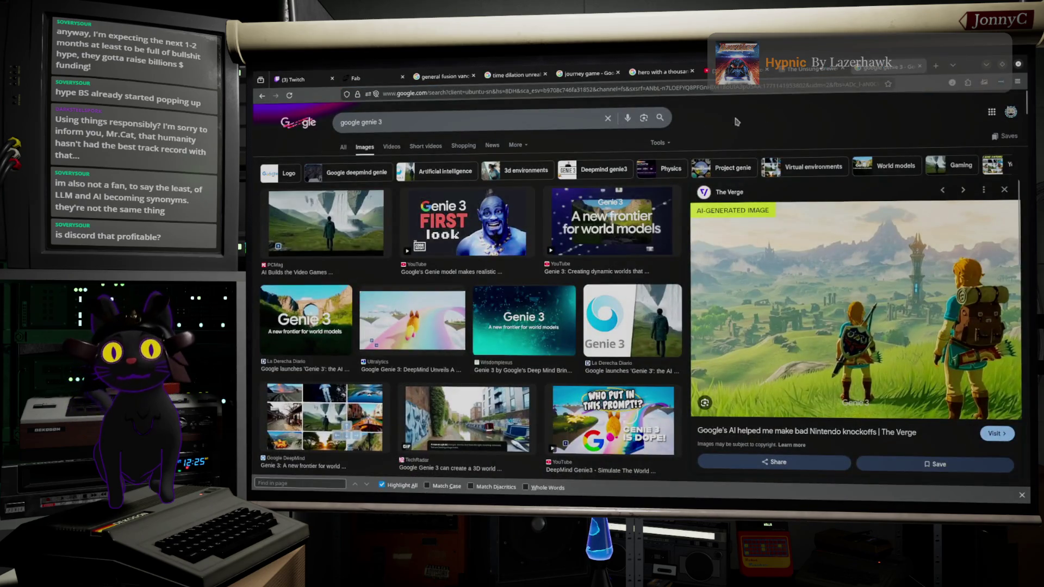
pyautogui.tripleClick(504, 122)
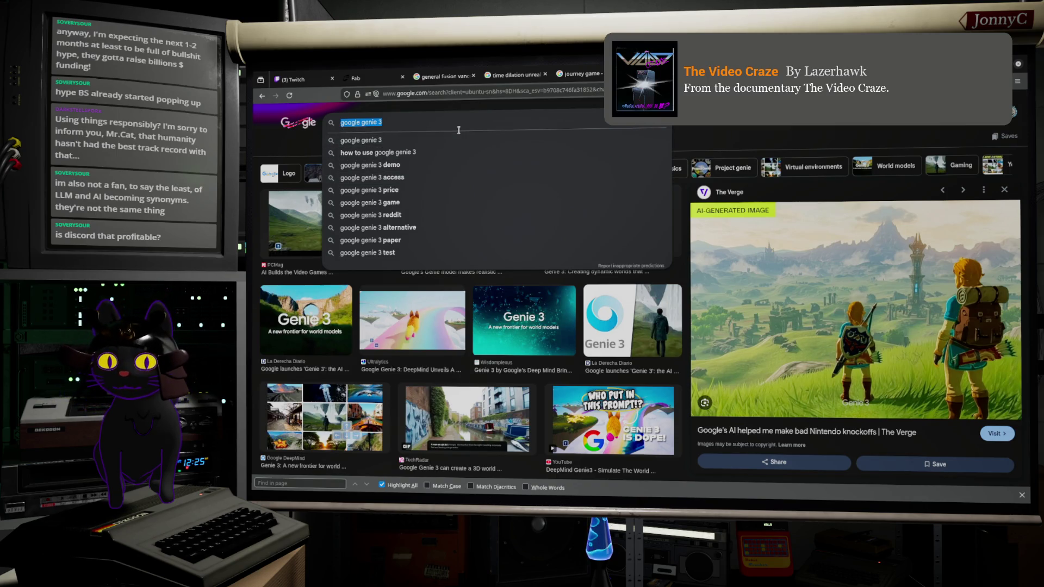
pyautogui.write('2bro')
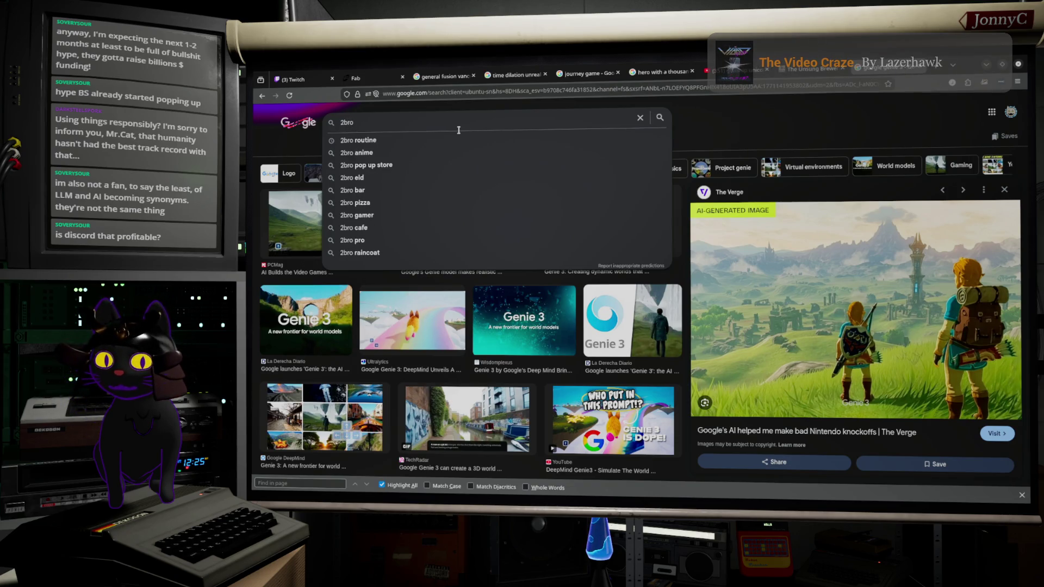
pyautogui.write(' you')
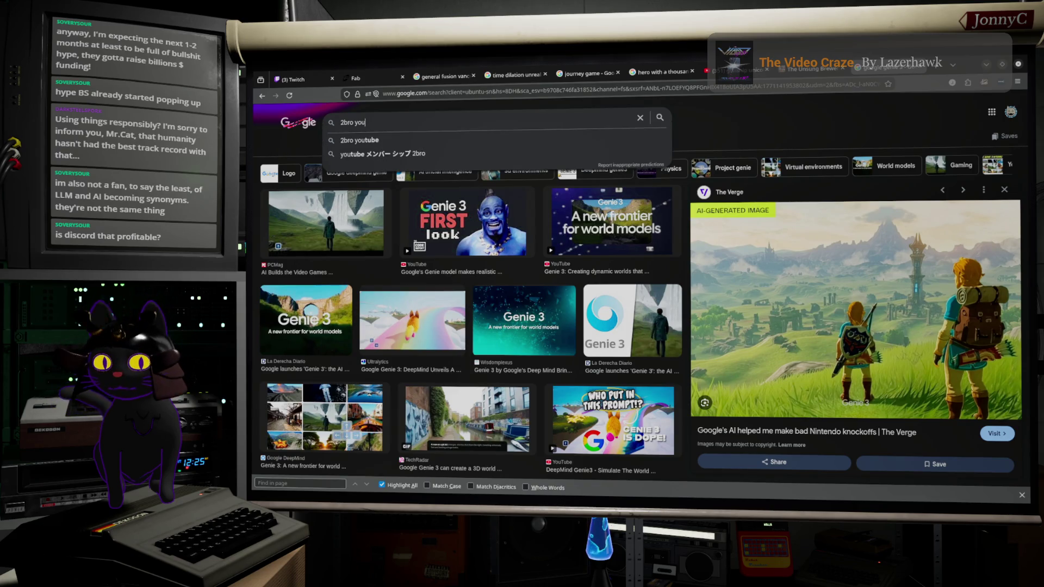
pyautogui.write('tube')
pyautogui.press('Return')
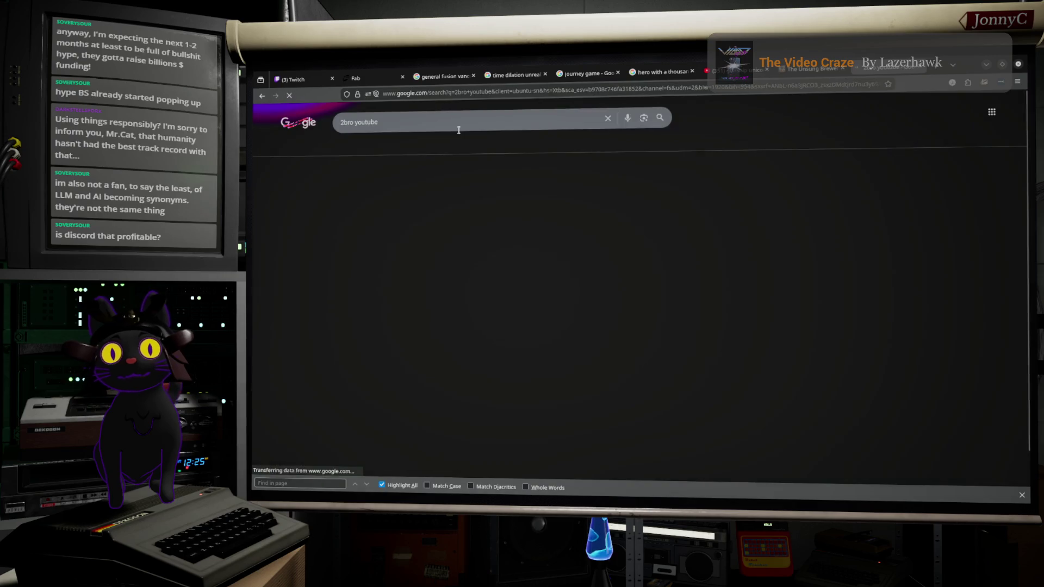
# Show all web results for '2bro youtube', set the capture tool to Japanese, then open Firefox's address-bar menu
pyautogui.click(318, 238)
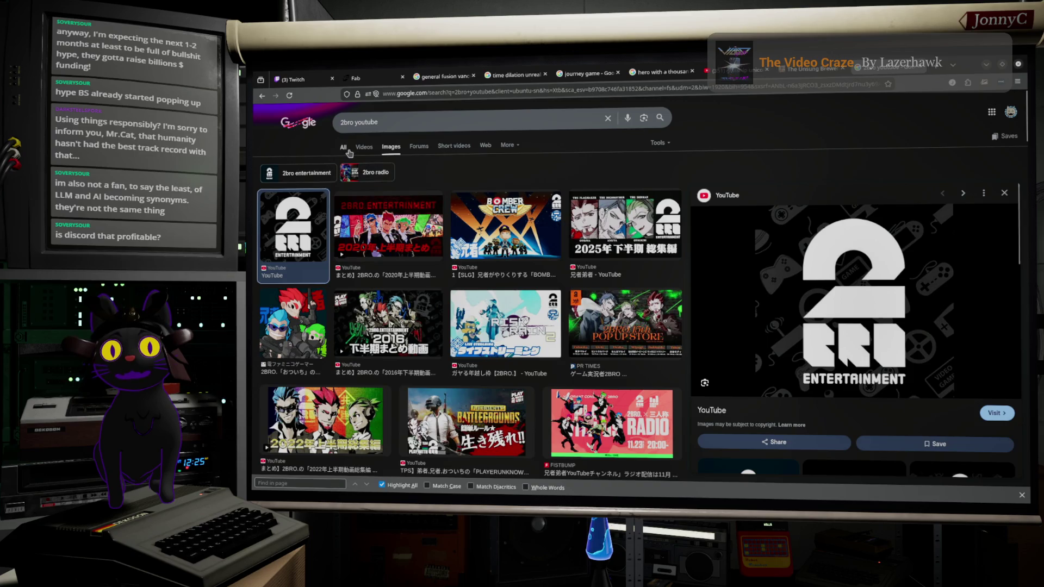
pyautogui.click(343, 148)
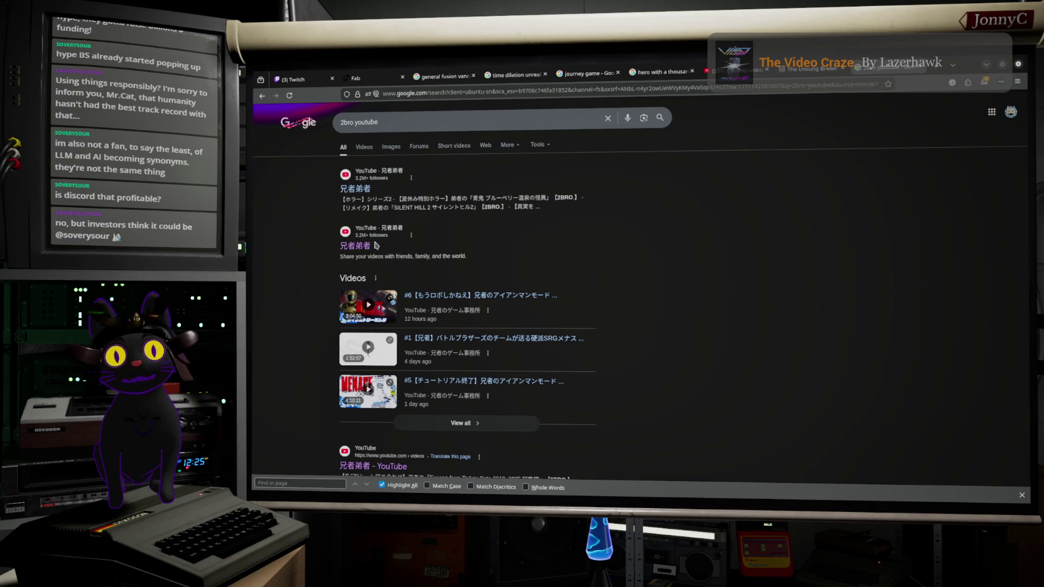
pyautogui.press('super+shift+t')
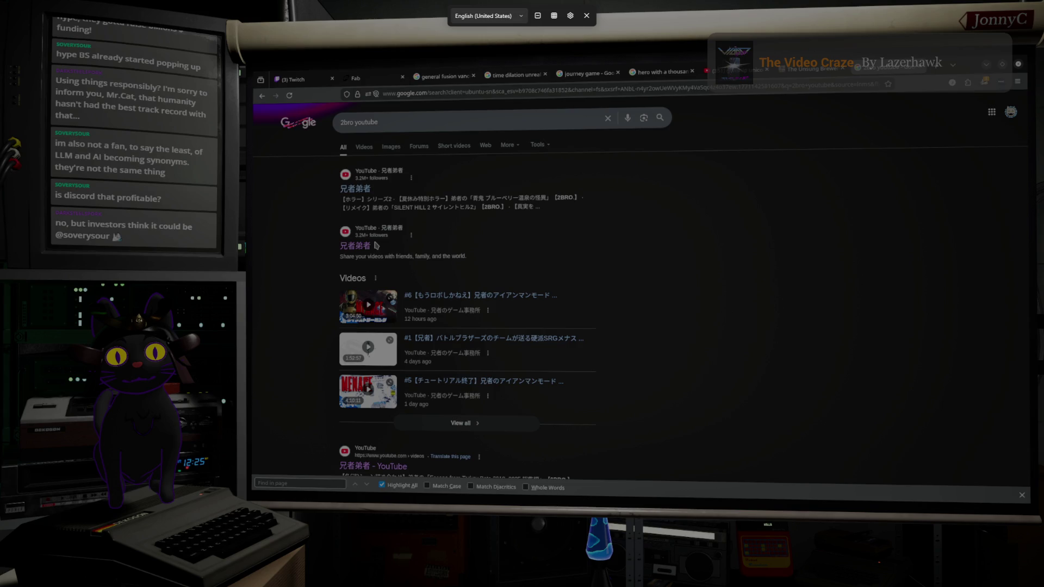
pyautogui.click(488, 16)
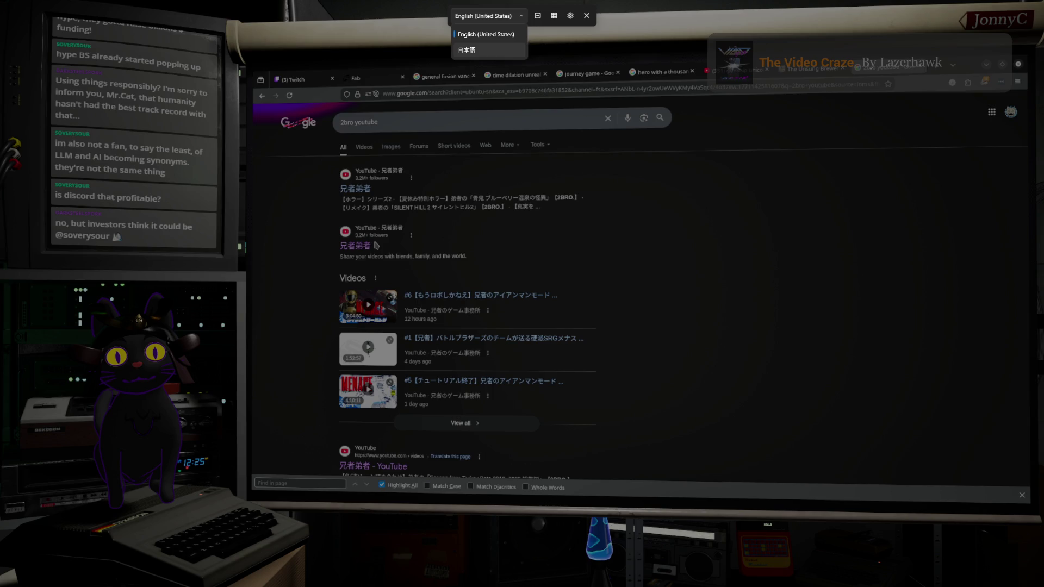
pyautogui.click(467, 50)
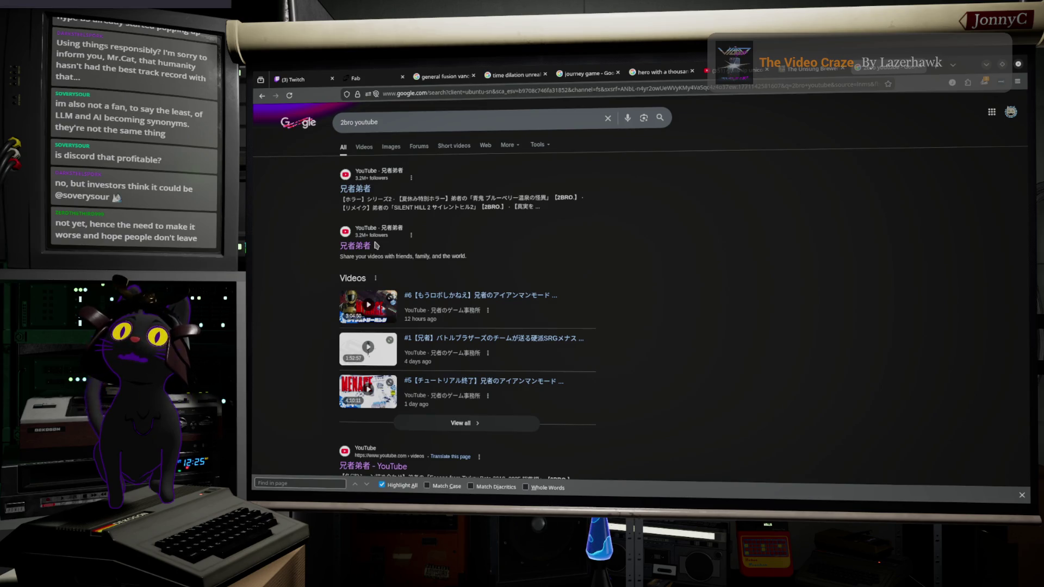
pyautogui.hotkey('alt', 'Tab')
pyautogui.rightClick(459, 99)
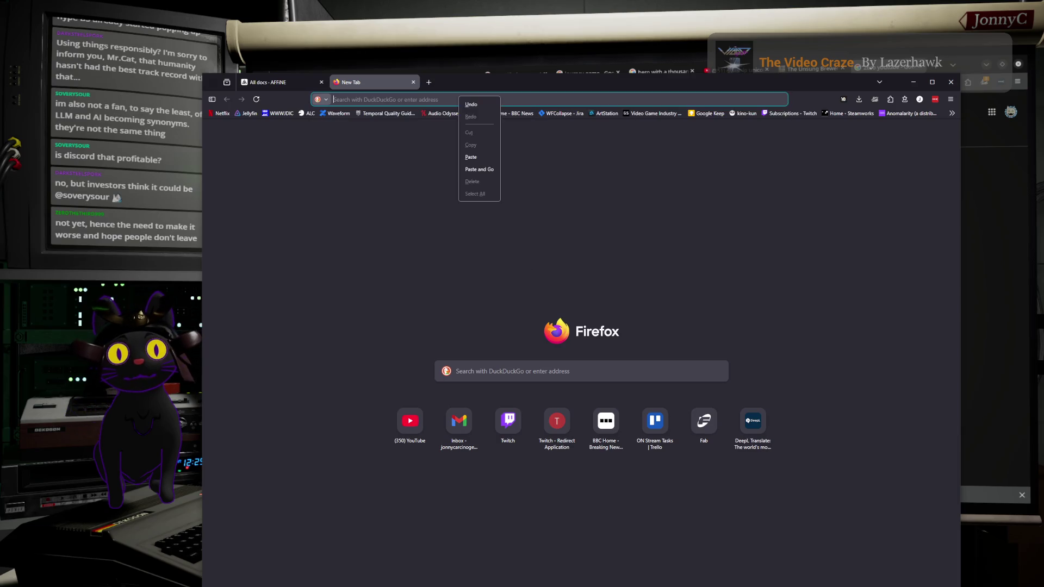
# Search DuckDuckGo in the new Firefox tab for 'Nam Modular AI amplifier'
pyautogui.click(471, 158)
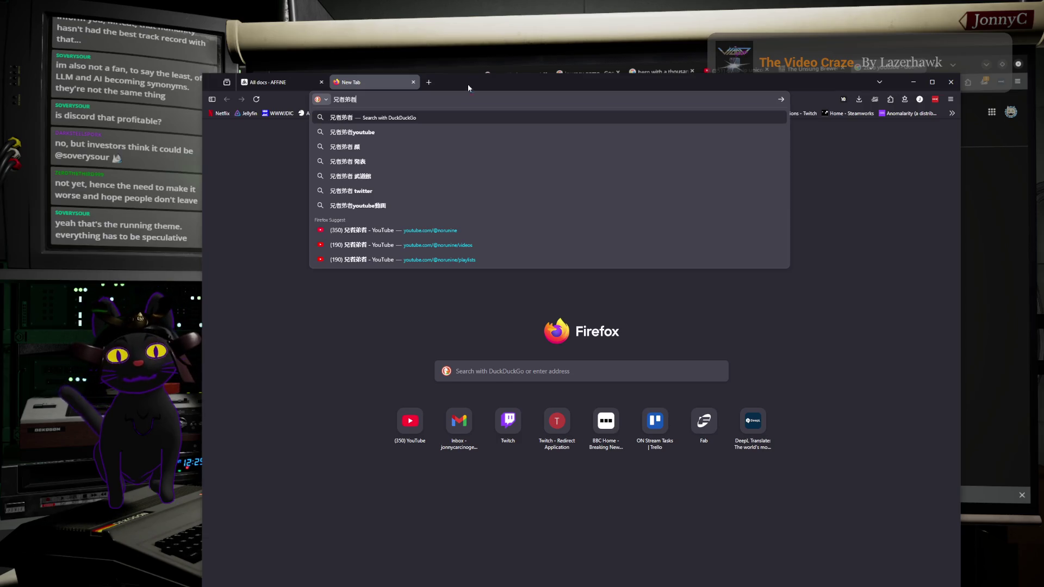
pyautogui.moveTo(464, 84); pyautogui.dragTo(487, 86)
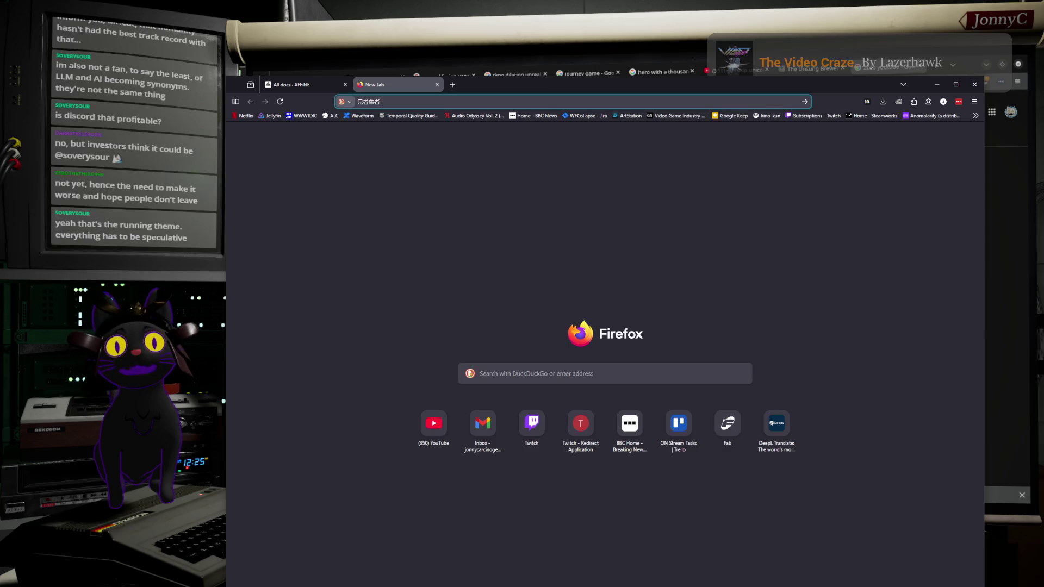
pyautogui.press('Return')
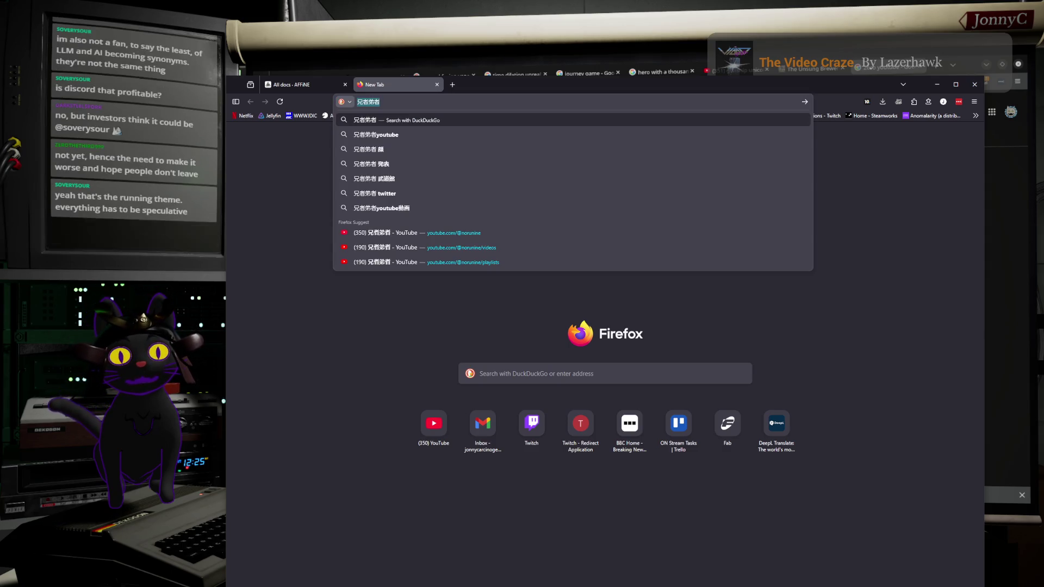
pyautogui.write('Na')
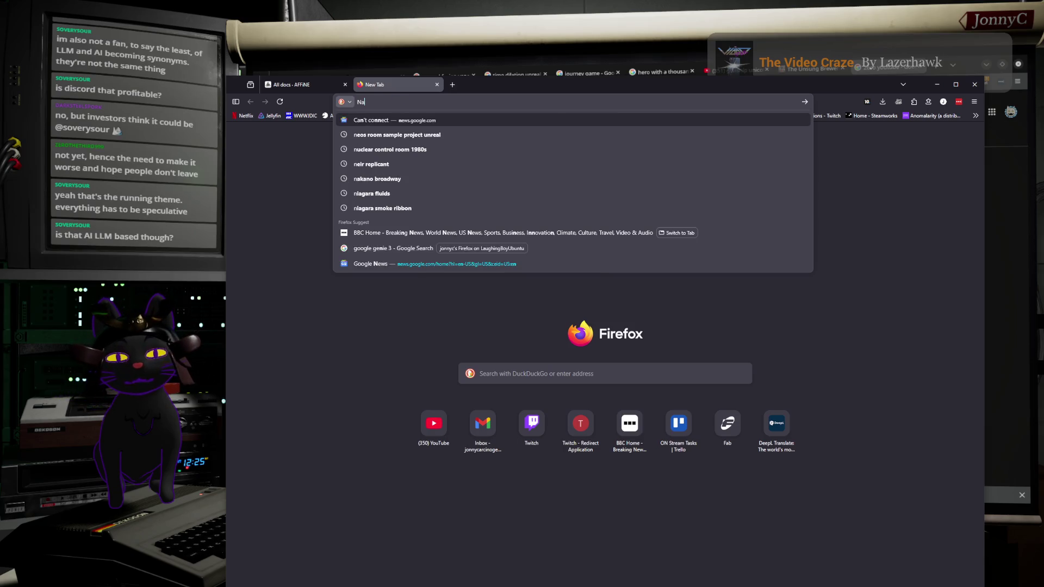
pyautogui.write('m Modular AI')
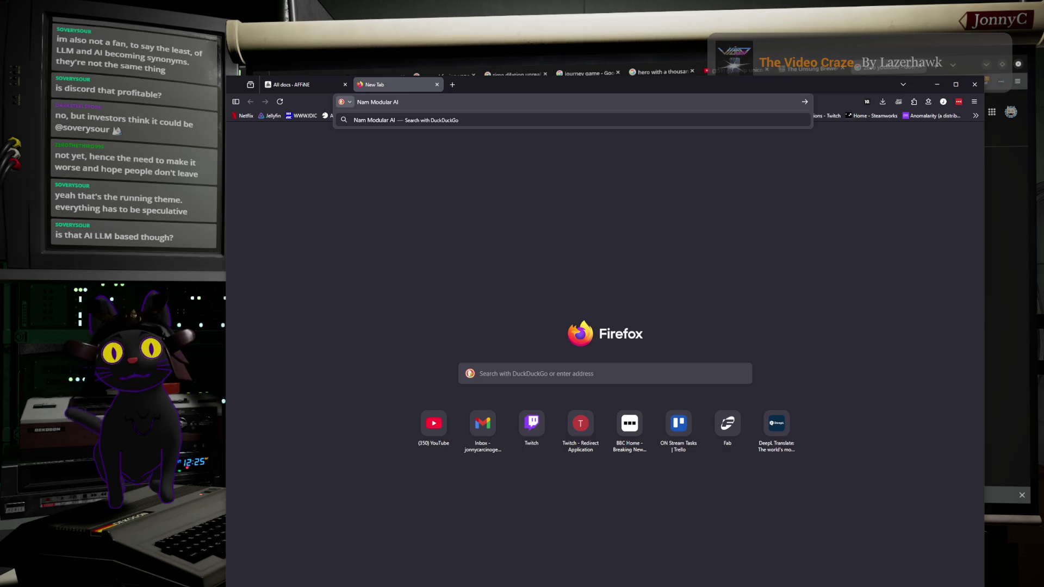
pyautogui.write(' am')
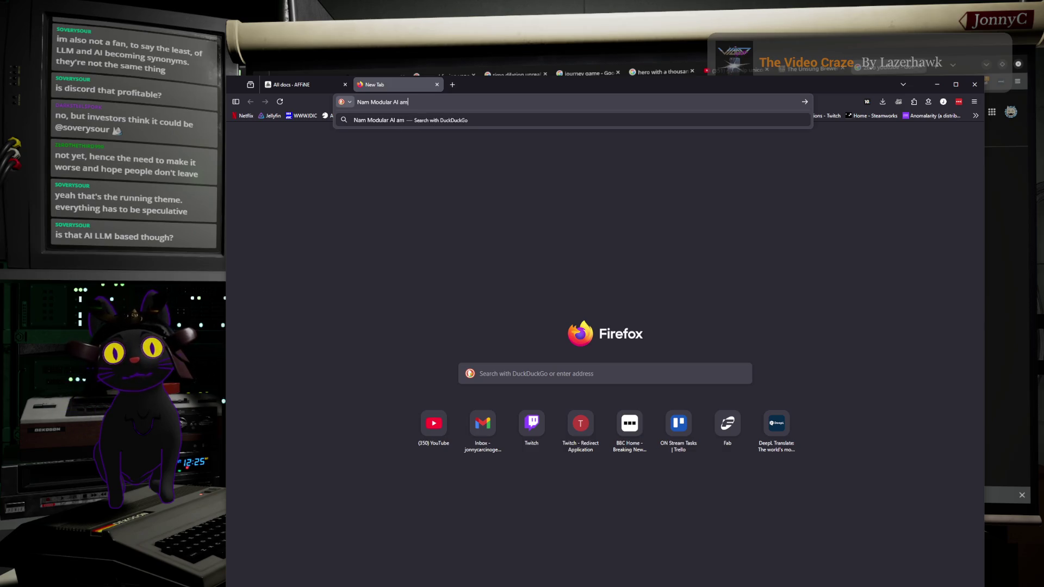
pyautogui.write('plifier')
pyautogui.press('Return')
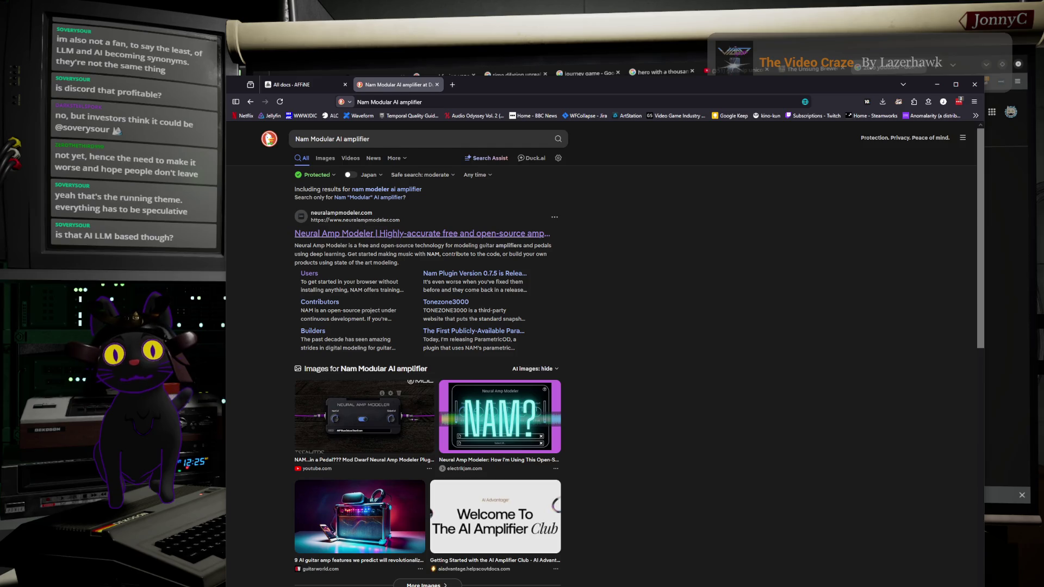
# Open the neuralampmodeler.com homepage, glance over it, then shrink its window and move it aside
pyautogui.click(381, 233)
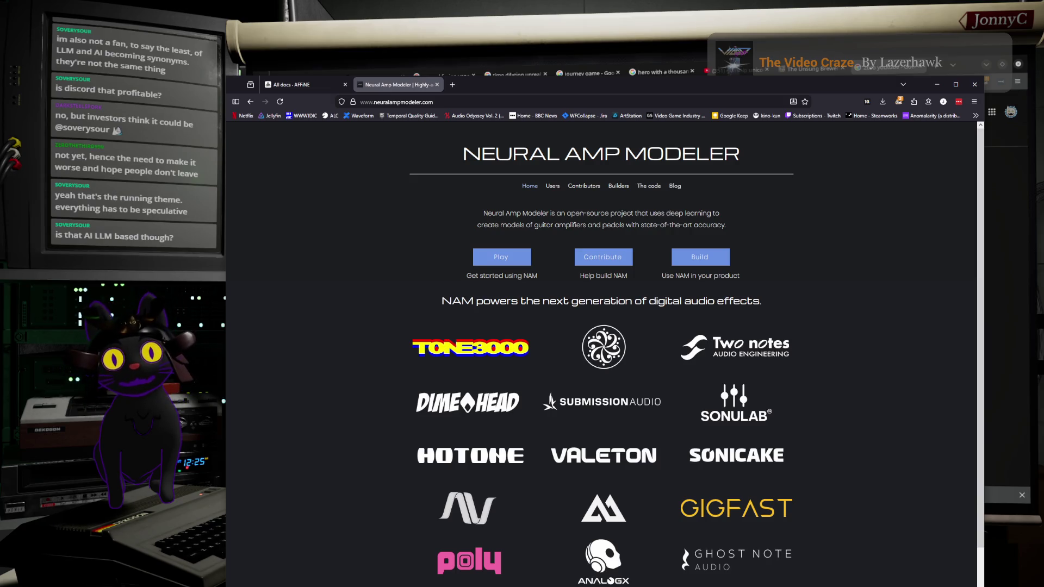
pyautogui.scroll(-3, 601, 380)
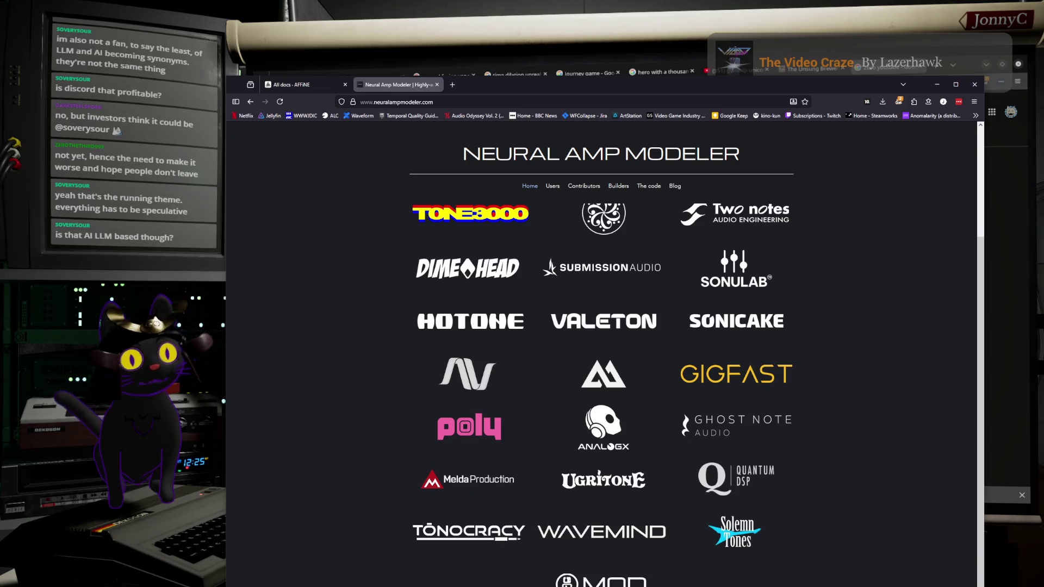
pyautogui.scroll(3, 601, 380)
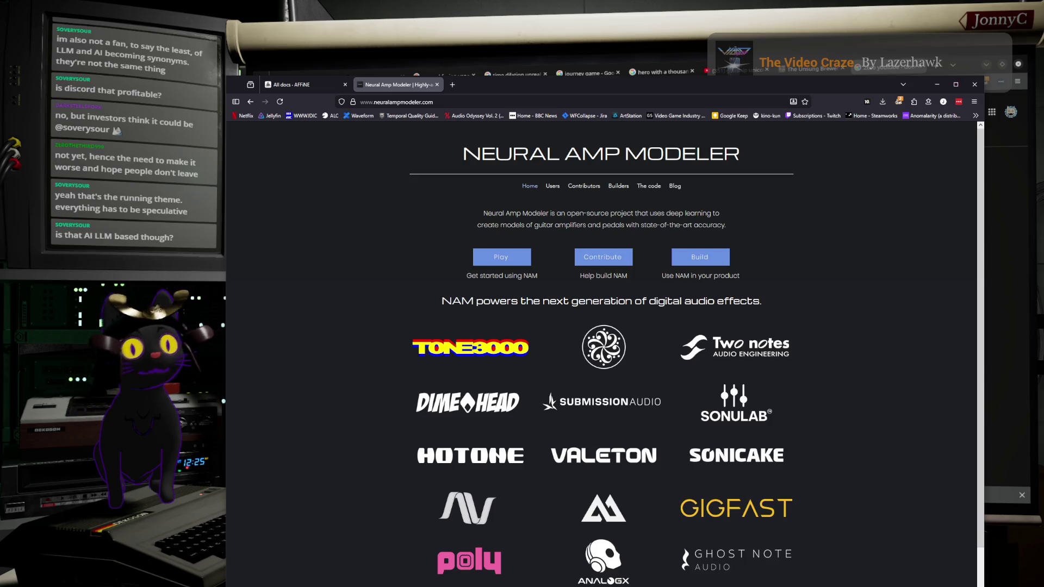
pyautogui.moveTo(844, 89); pyautogui.dragTo(857, 111)
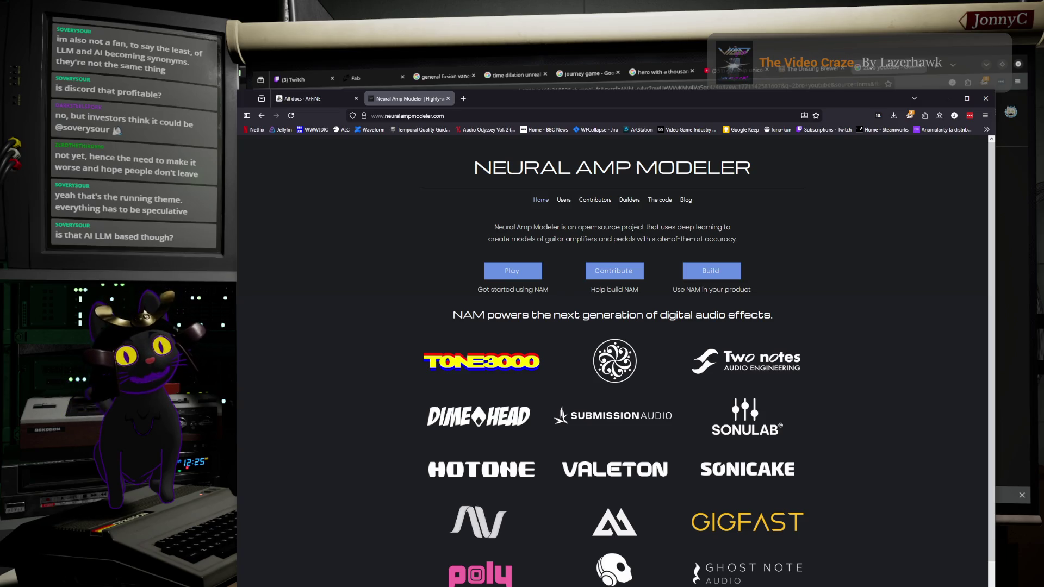
pyautogui.moveTo(680, 99)
pyautogui.mouseDown()
pyautogui.moveTo(654, 169)
pyautogui.moveTo(654, 240)
pyautogui.moveTo(432, 0)
pyautogui.moveTo(326, 0)
pyautogui.mouseUp()
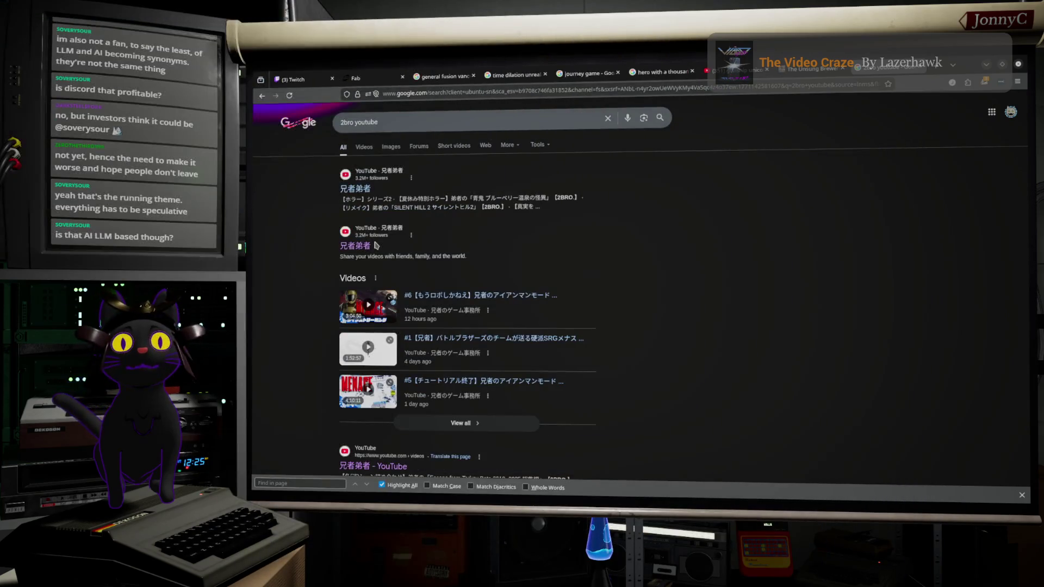
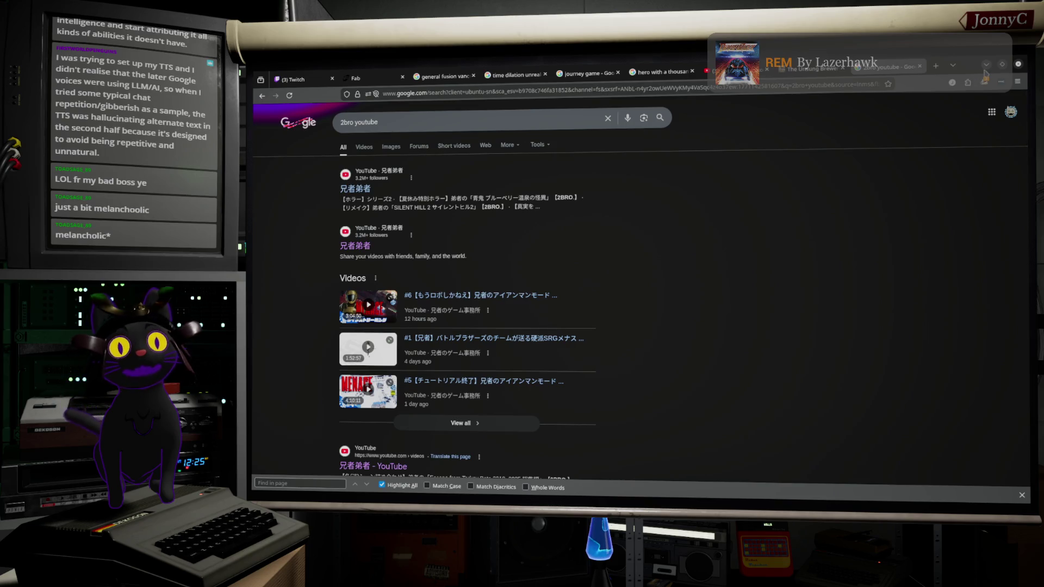
# Close the Google results window and return to the Unreal Editor's facility level
pyautogui.click(987, 67)
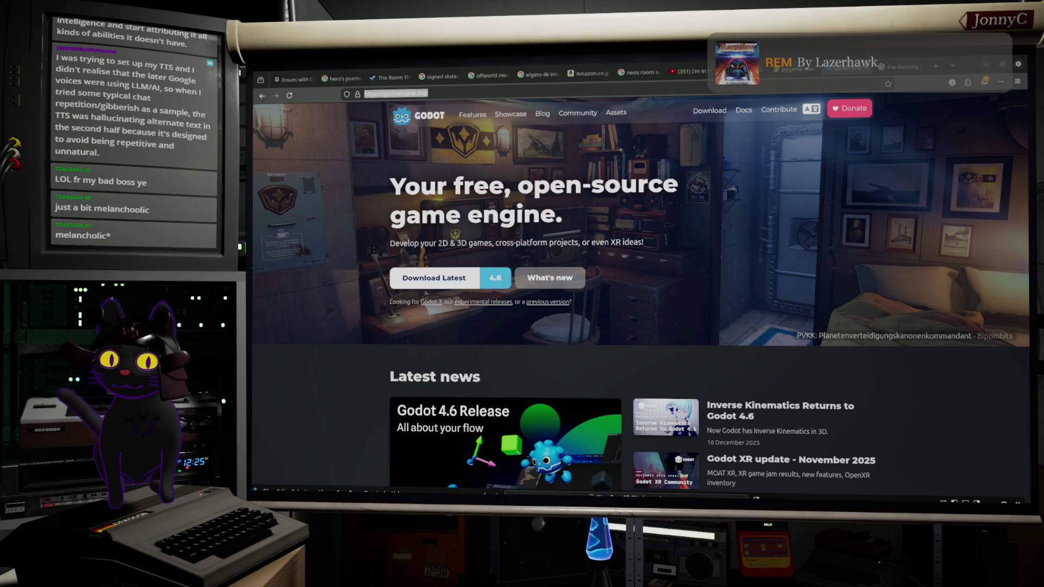
pyautogui.hotkey('alt', 'Tab')
pyautogui.moveTo(552, 182); pyautogui.dragTo(530, 186)
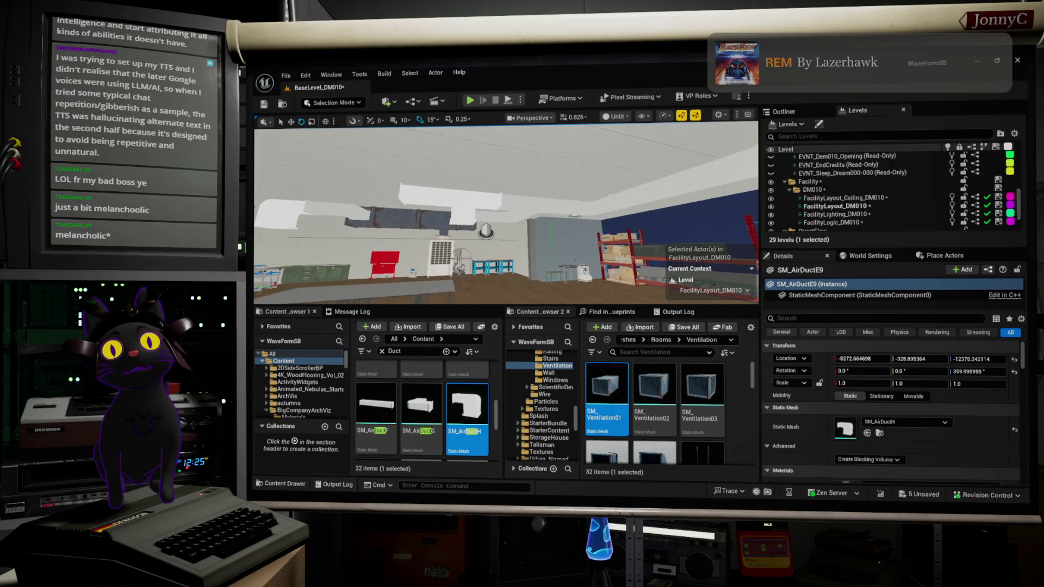
# Swap the selected ceiling duct's mesh for SM_AirDuctE and frame it in the view
pyautogui.moveTo(530, 186); pyautogui.dragTo(532, 184)
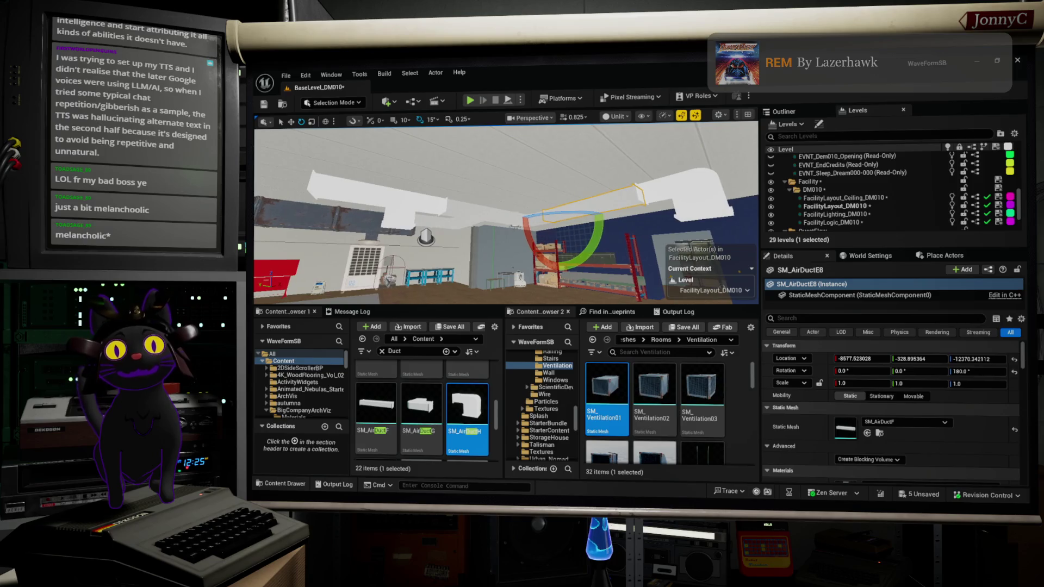
pyautogui.scroll(2, 401, 424)
pyautogui.click(467, 402)
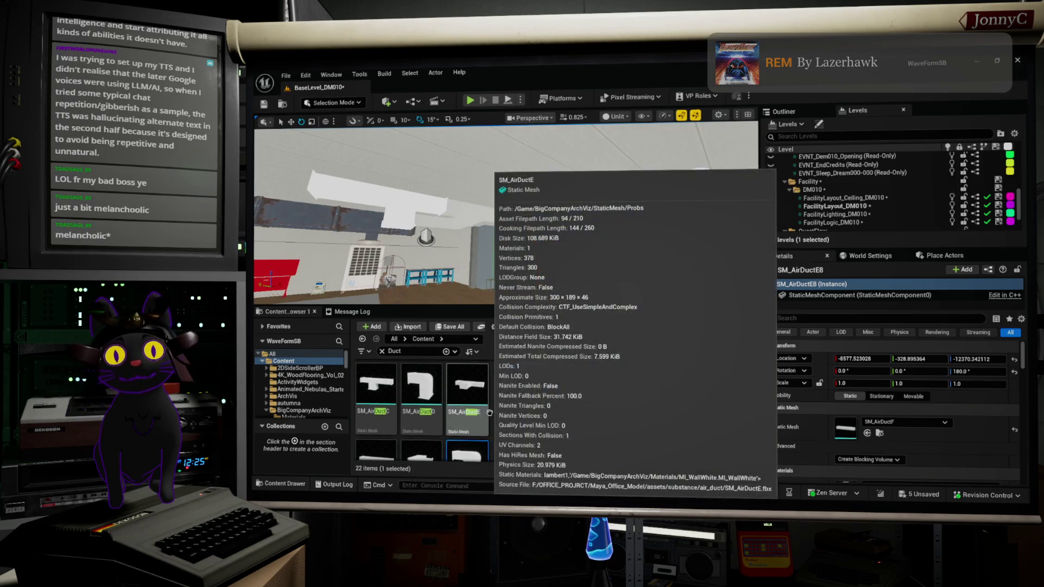
pyautogui.moveTo(466, 402)
pyautogui.mouseDown()
pyautogui.moveTo(931, 394)
pyautogui.moveTo(845, 426)
pyautogui.mouseUp()
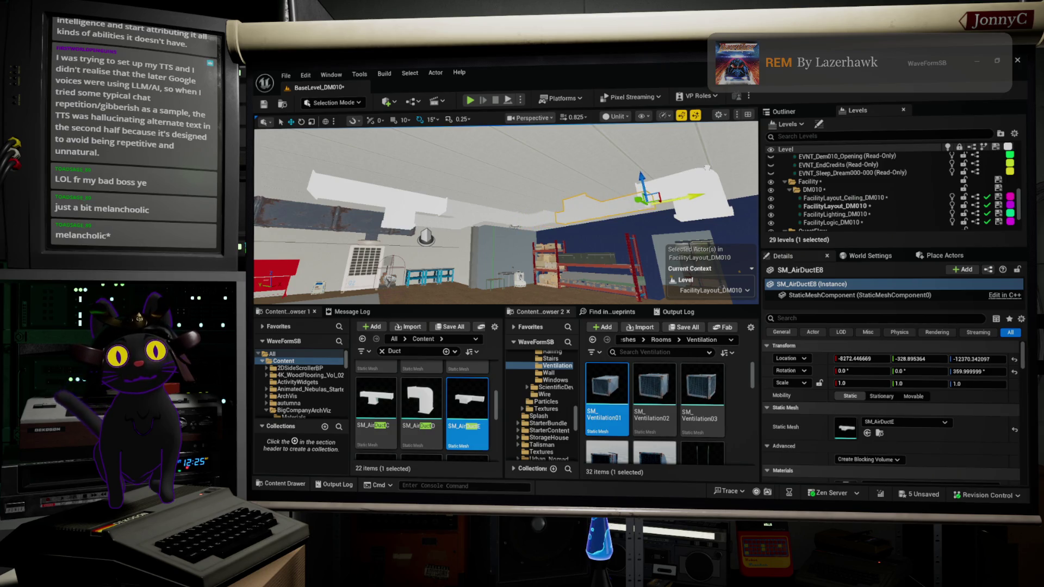
pyautogui.press('f')
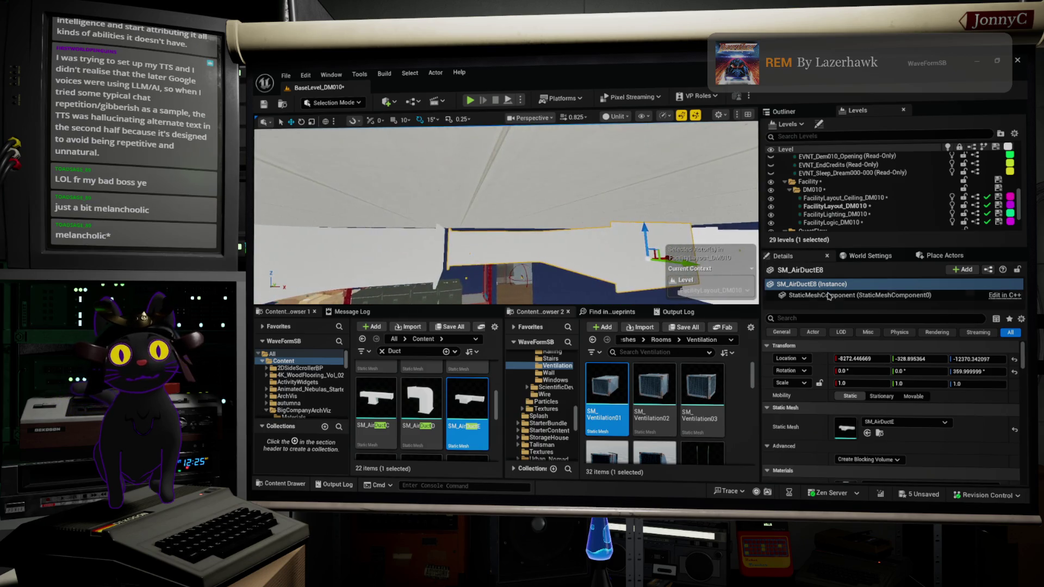
pyautogui.moveTo(505, 212)
pyautogui.mouseDown()
pyautogui.moveTo(506, 234)
pyautogui.moveTo(506, 190)
pyautogui.moveTo(473, 223)
pyautogui.mouseUp()
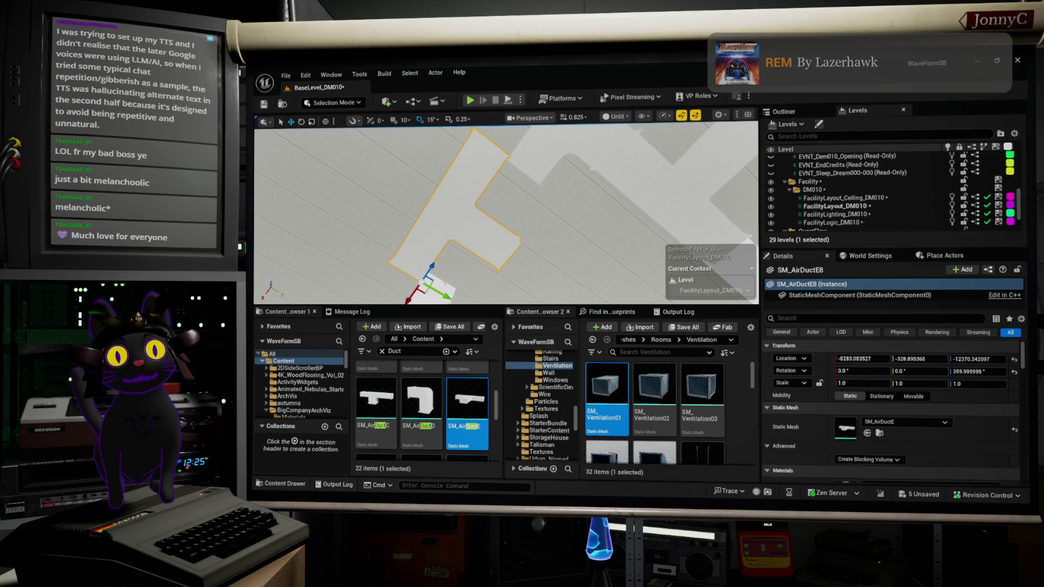
# Shift the duct into line along Y and X, then duplicate it along Y
pyautogui.moveTo(429, 282); pyautogui.dragTo(465, 288)
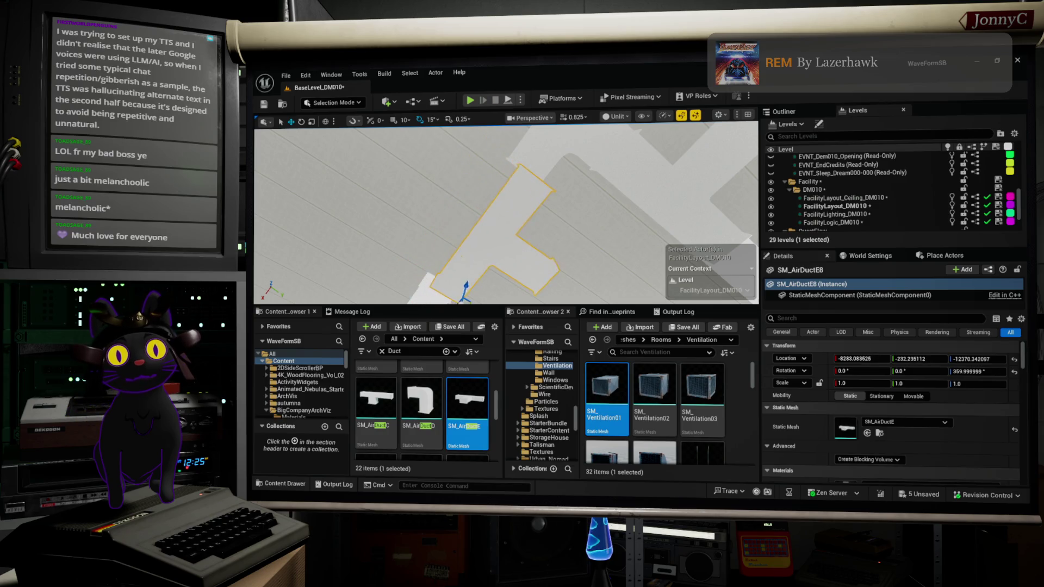
pyautogui.moveTo(555, 184); pyautogui.dragTo(533, 228)
pyautogui.moveTo(668, 216); pyautogui.dragTo(491, 286)
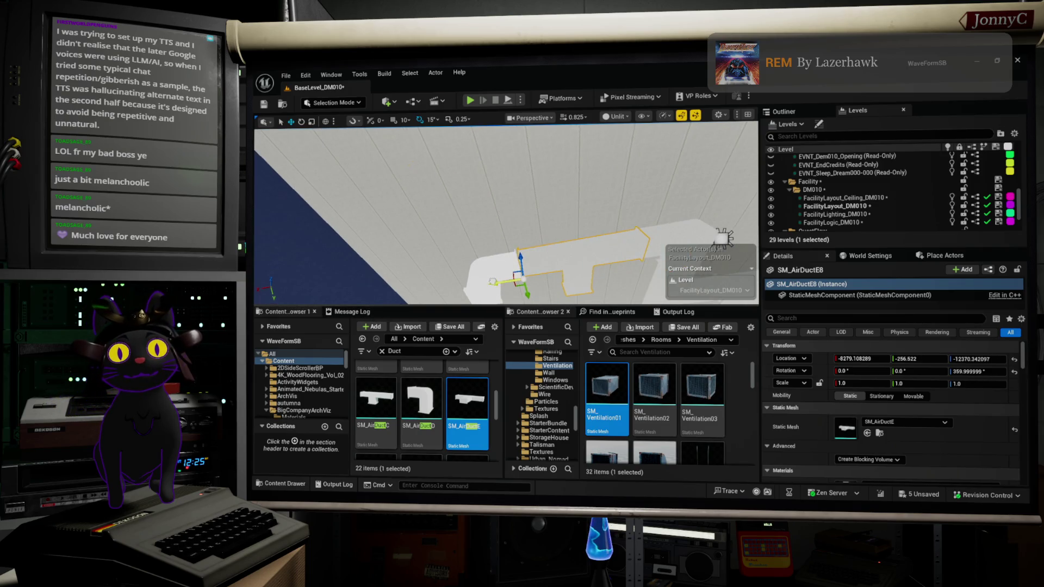
pyautogui.moveTo(492, 282); pyautogui.dragTo(482, 276)
pyautogui.moveTo(710, 237)
pyautogui.mouseDown()
pyautogui.moveTo(625, 275)
pyautogui.moveTo(534, 236)
pyautogui.moveTo(438, 289)
pyautogui.mouseUp()
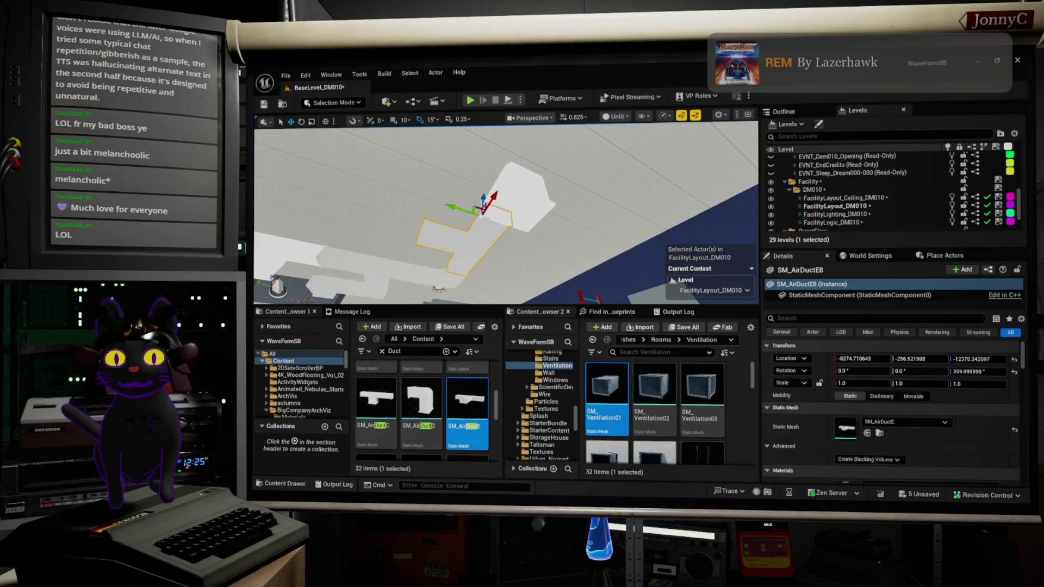
pyautogui.moveTo(451, 205)
pyautogui.mouseDown()
pyautogui.moveTo(393, 174)
pyautogui.moveTo(373, 184)
pyautogui.mouseUp()
pyautogui.scroll(1, 470, 423)
# Swap the copied duct's mesh for SM_AirDuctC
pyautogui.scroll(-2, 470, 423)
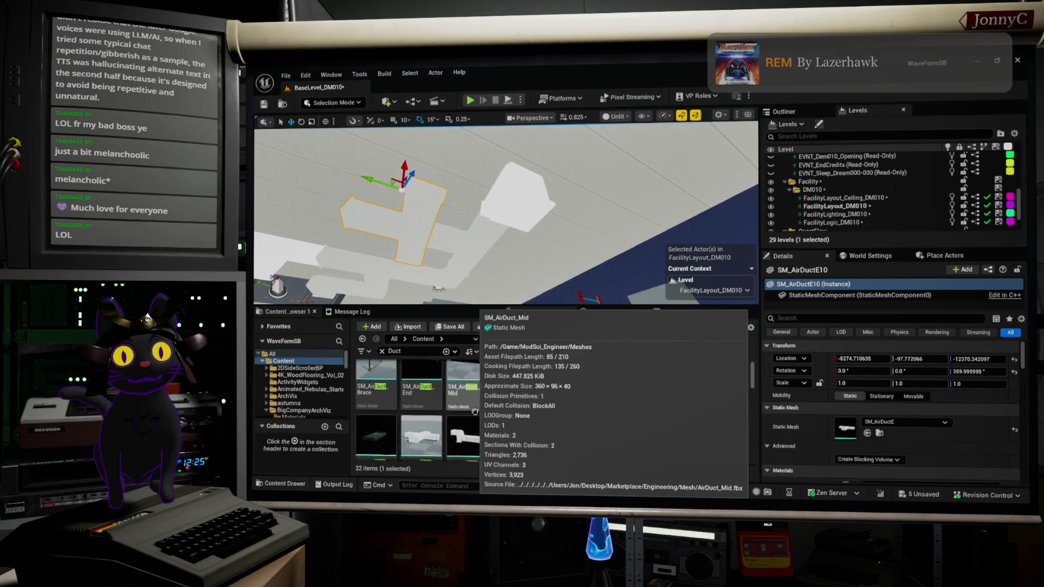
pyautogui.scroll(-4, 475, 411)
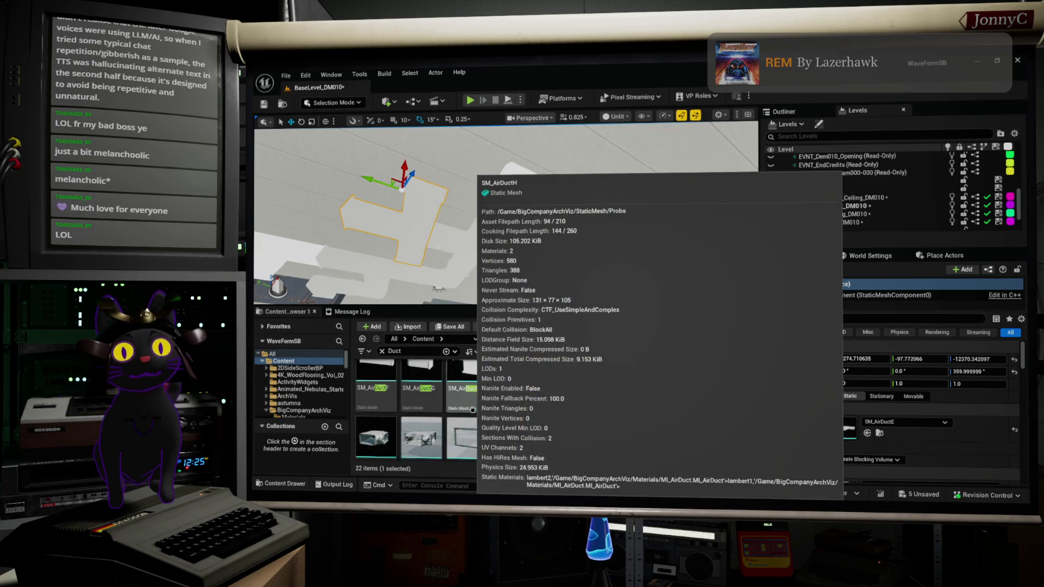
pyautogui.scroll(2, 472, 409)
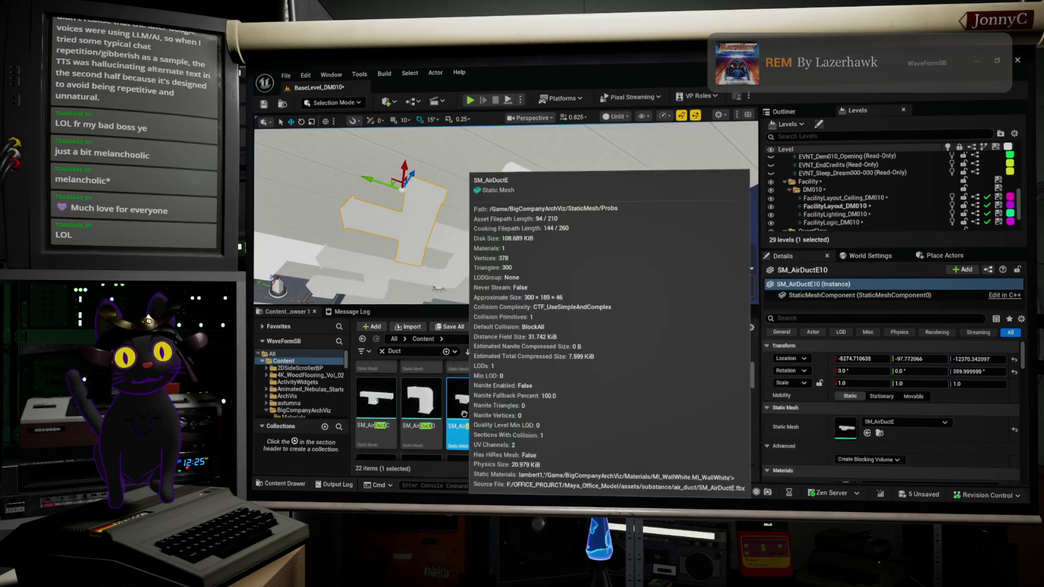
pyautogui.scroll(1, 370, 415)
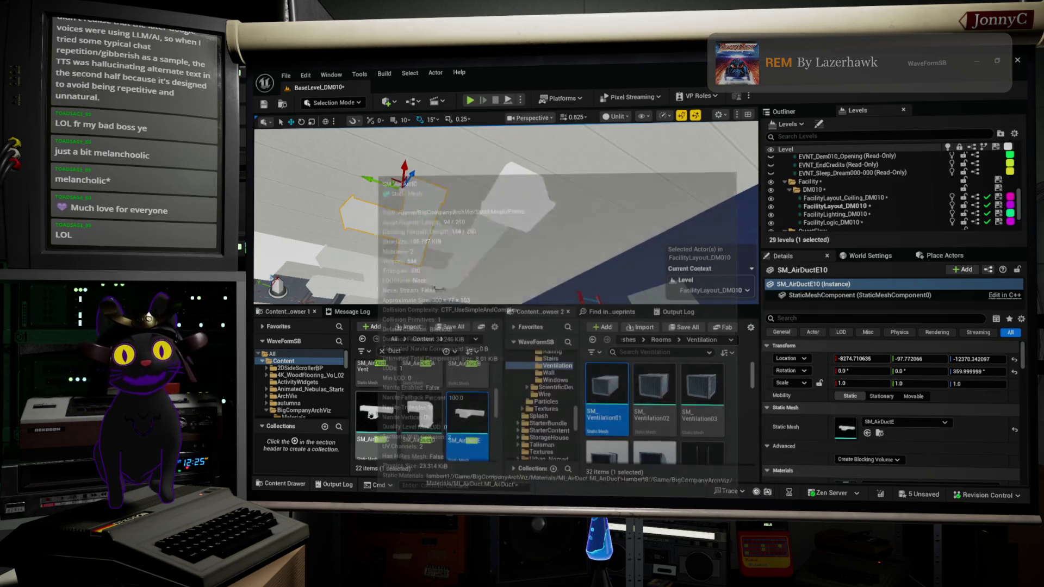
pyautogui.moveTo(371, 414); pyautogui.dragTo(835, 421)
pyautogui.moveTo(437, 180); pyautogui.dragTo(534, 209)
# Rotate the duct to 270° and line it up along X and Y (Y ≈ -137.17)
pyautogui.press('e')
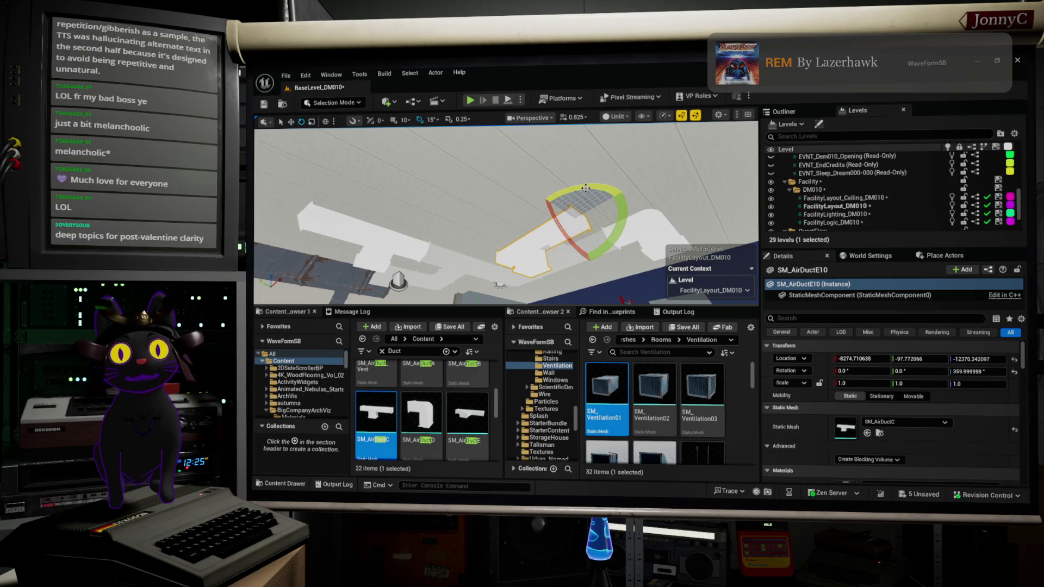
pyautogui.moveTo(585, 188)
pyautogui.mouseDown()
pyautogui.moveTo(611, 205)
pyautogui.moveTo(622, 191)
pyautogui.mouseUp()
pyautogui.press('w')
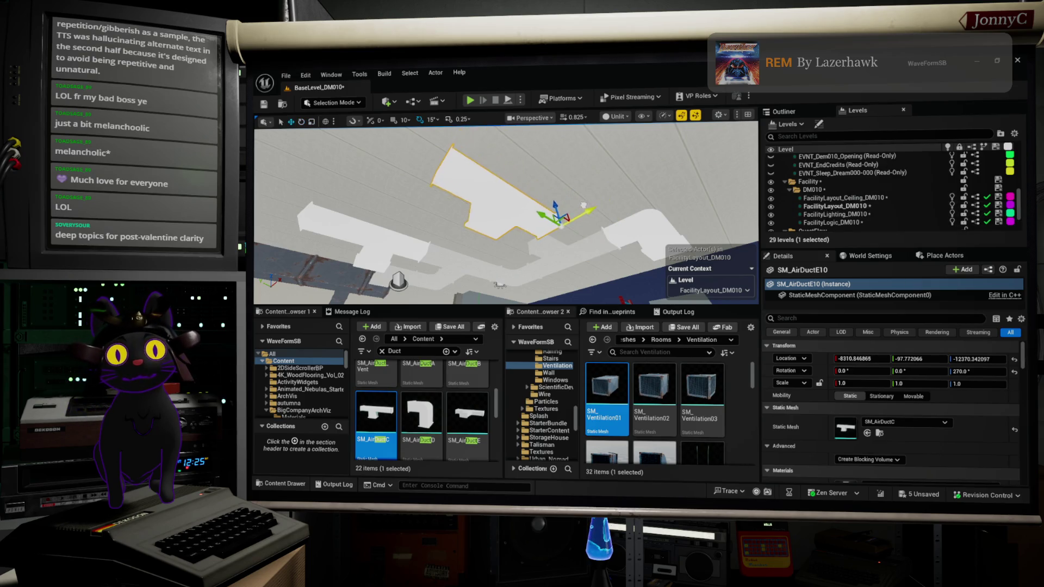
pyautogui.moveTo(584, 206); pyautogui.dragTo(558, 213)
pyautogui.moveTo(499, 284); pyautogui.dragTo(537, 260)
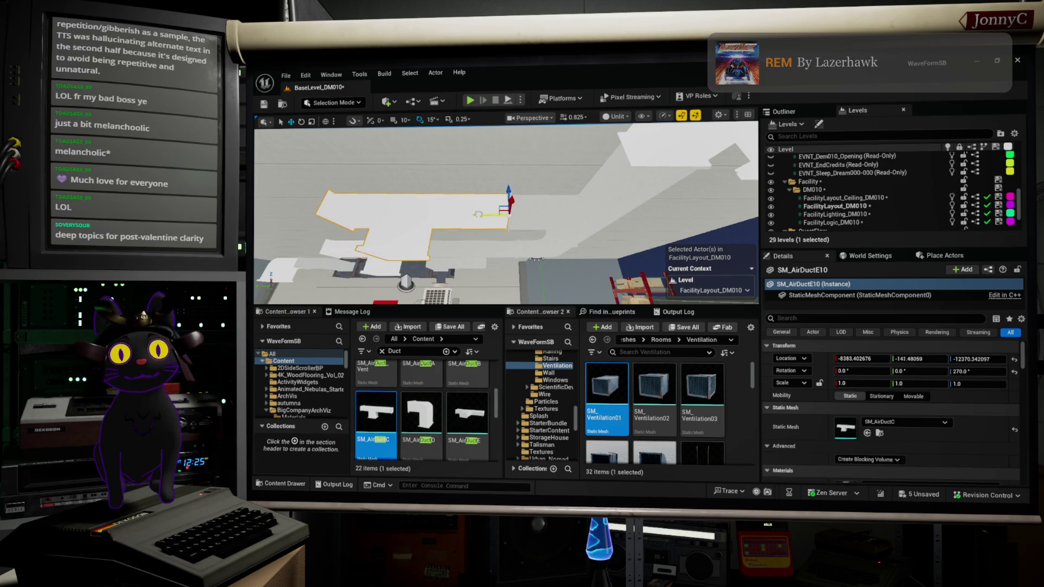
pyautogui.moveTo(483, 215)
pyautogui.mouseDown()
pyautogui.moveTo(311, 211)
pyautogui.moveTo(483, 205)
pyautogui.mouseUp()
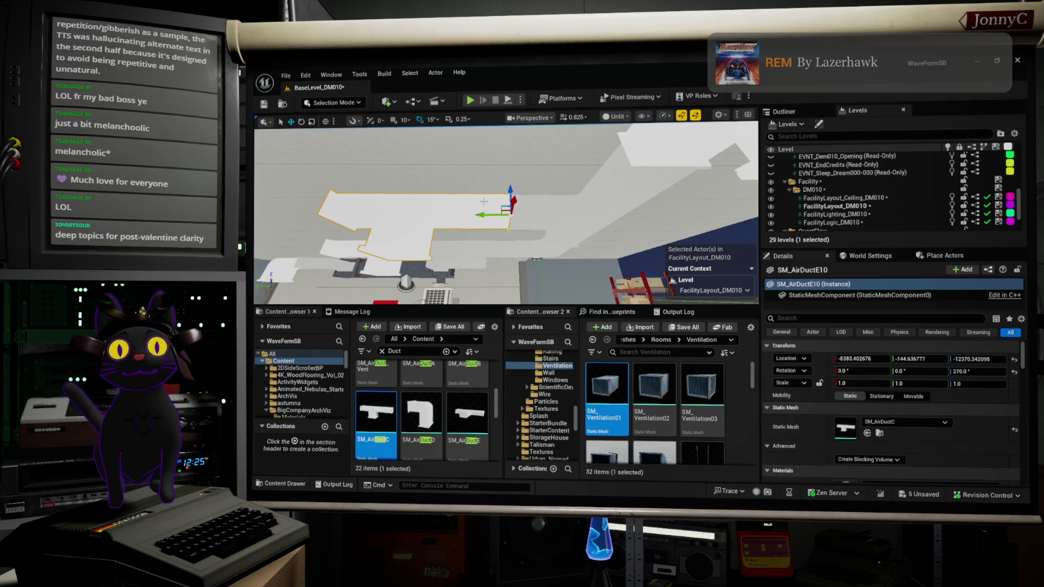
pyautogui.moveTo(481, 215)
pyautogui.mouseDown()
pyautogui.moveTo(410, 213)
pyautogui.moveTo(476, 219)
pyautogui.mouseUp()
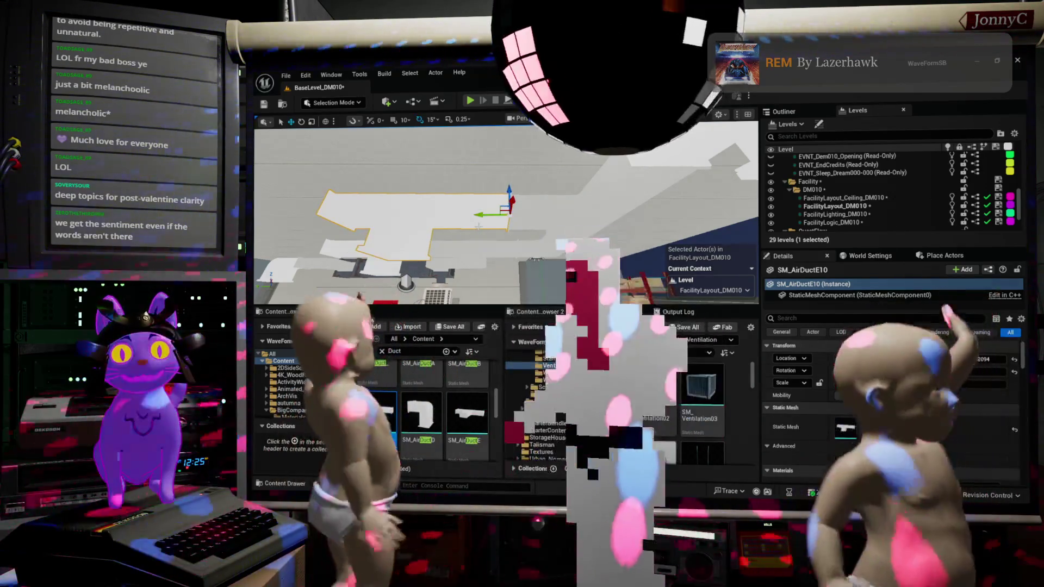
# Duplicate the duct further along Y as SM_AirDuctE12, then select and frame SM_AirDuctE6
pyautogui.moveTo(477, 220); pyautogui.dragTo(295, 220)
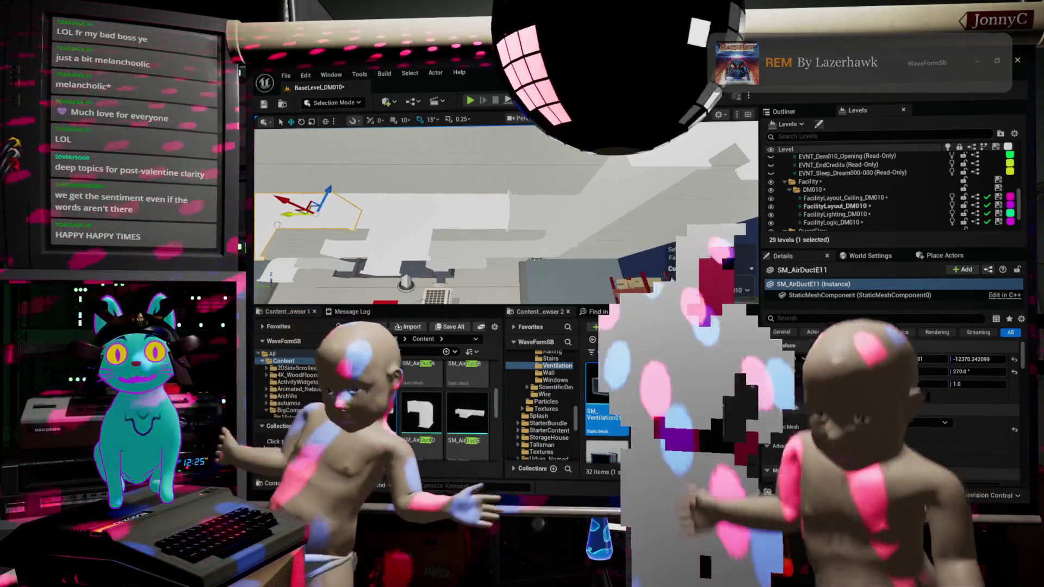
pyautogui.press('f')
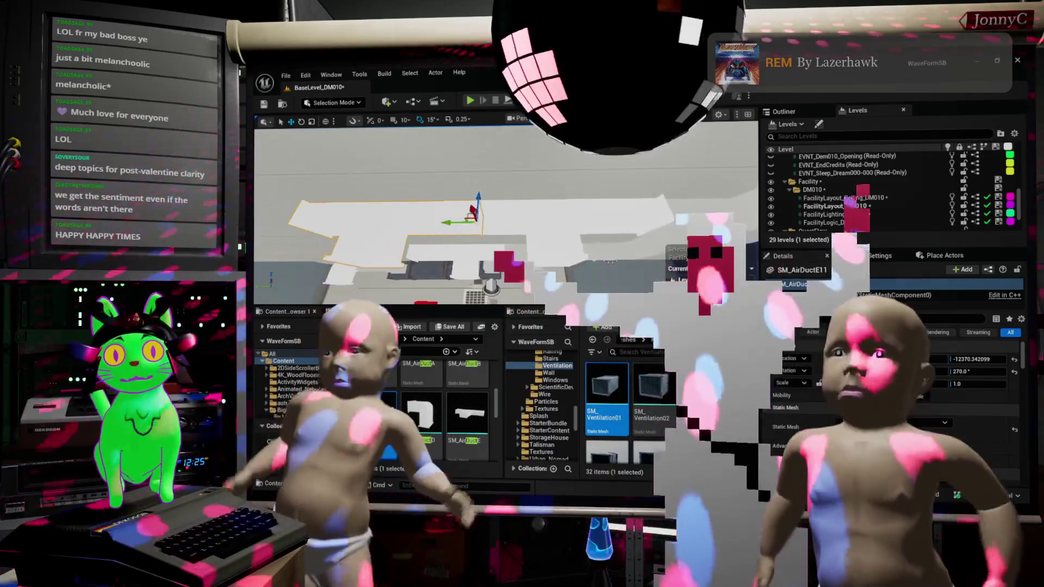
pyautogui.scroll(5, 506, 217)
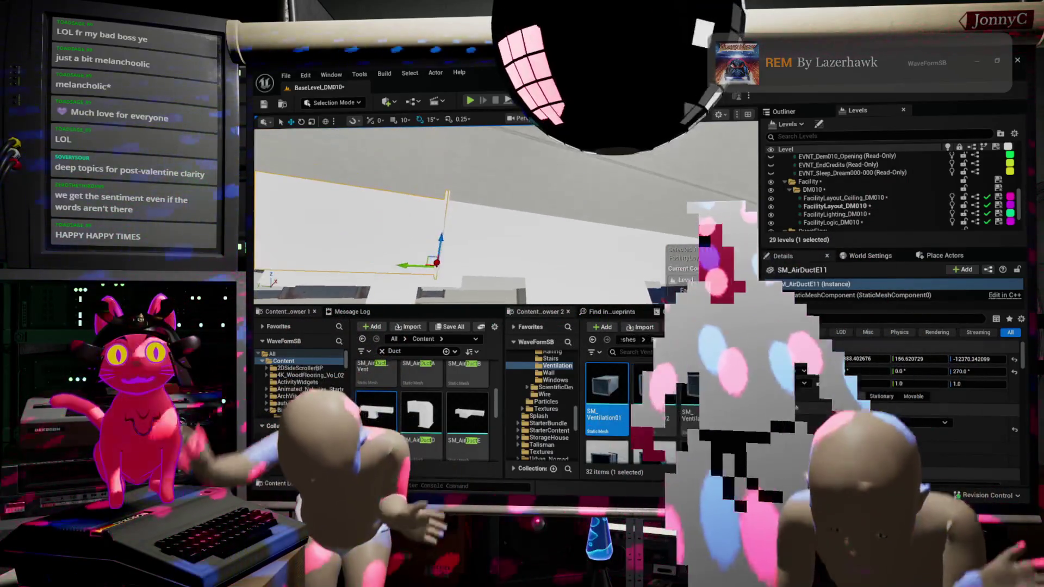
pyautogui.scroll(-5, 506, 212)
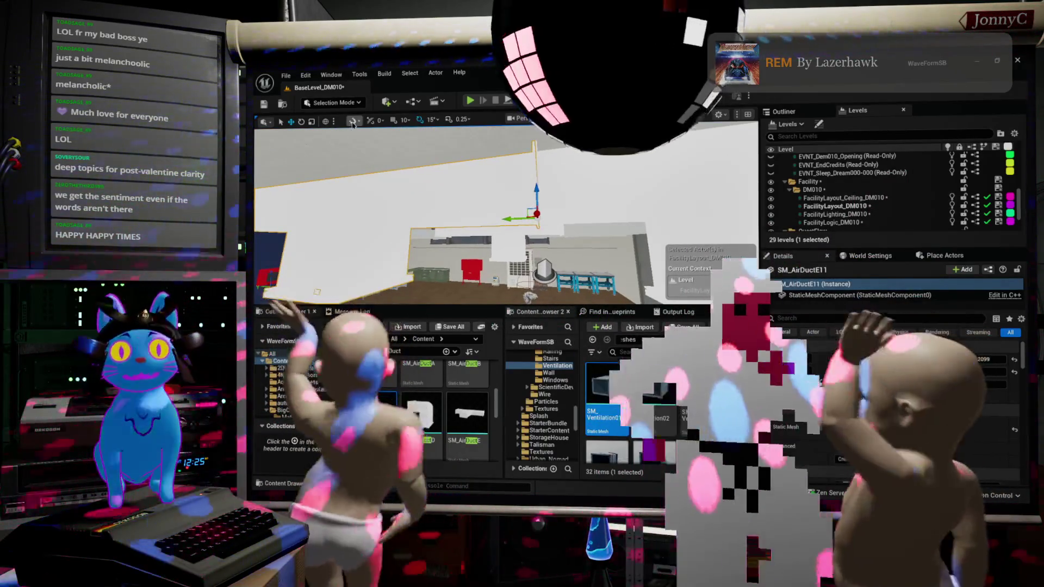
pyautogui.moveTo(506, 218)
pyautogui.mouseDown()
pyautogui.moveTo(473, 240)
pyautogui.moveTo(506, 217)
pyautogui.mouseUp()
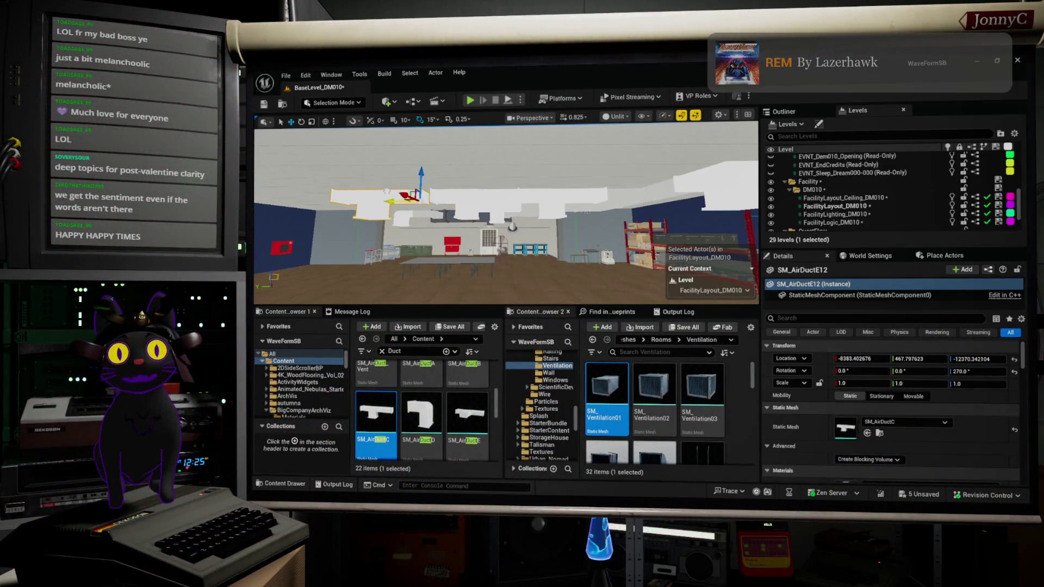
pyautogui.moveTo(504, 208)
pyautogui.mouseDown()
pyautogui.moveTo(521, 209)
pyautogui.moveTo(424, 201)
pyautogui.moveTo(489, 196)
pyautogui.moveTo(467, 194)
pyautogui.mouseUp()
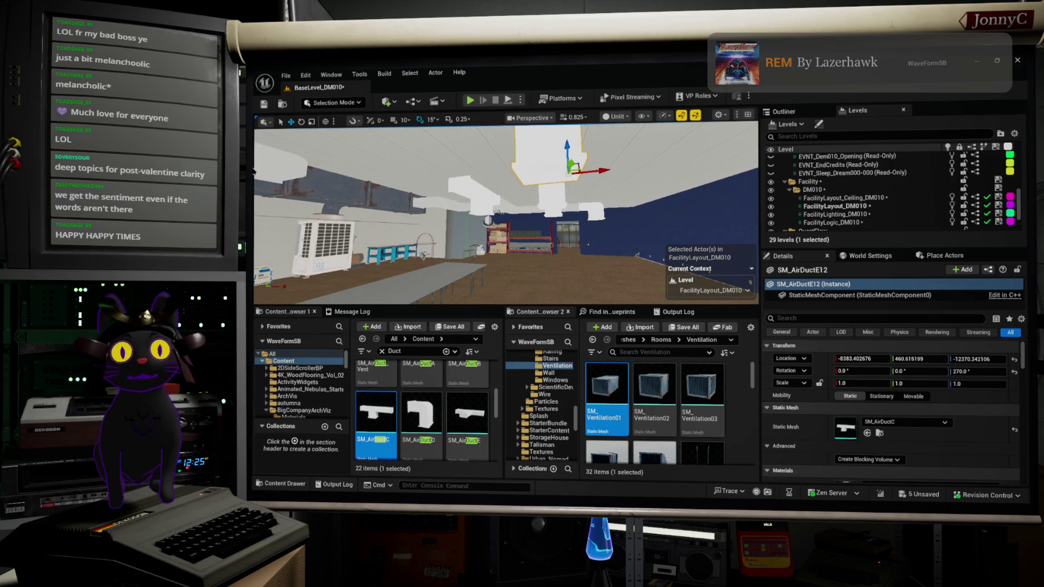
pyautogui.click(491, 197)
pyautogui.press('f')
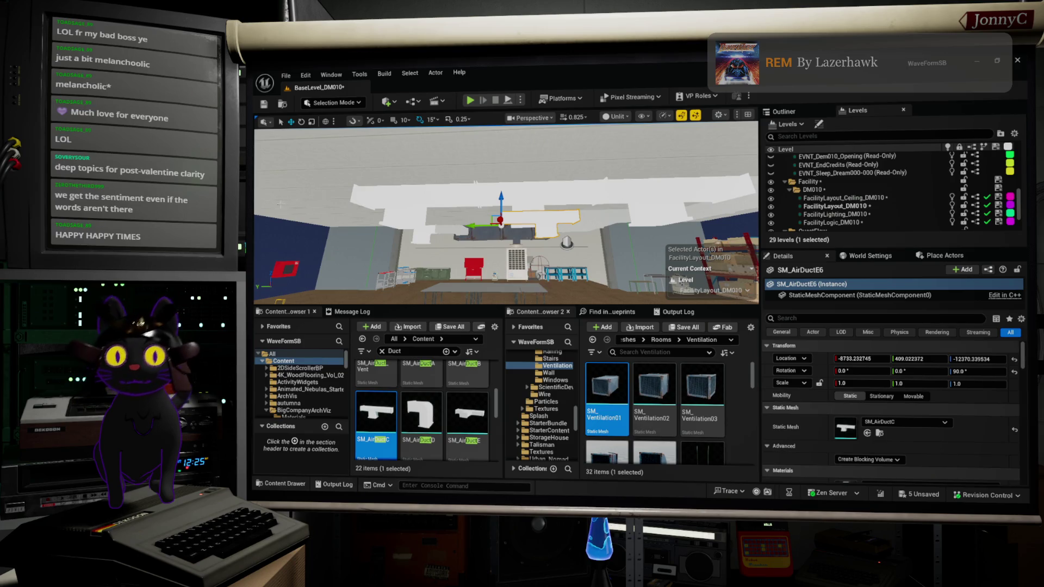
# Duplicate the 90° SM_AirDuctC duct further along Y, extending the run to about Y 1007.39
pyautogui.moveTo(526, 234); pyautogui.dragTo(454, 162)
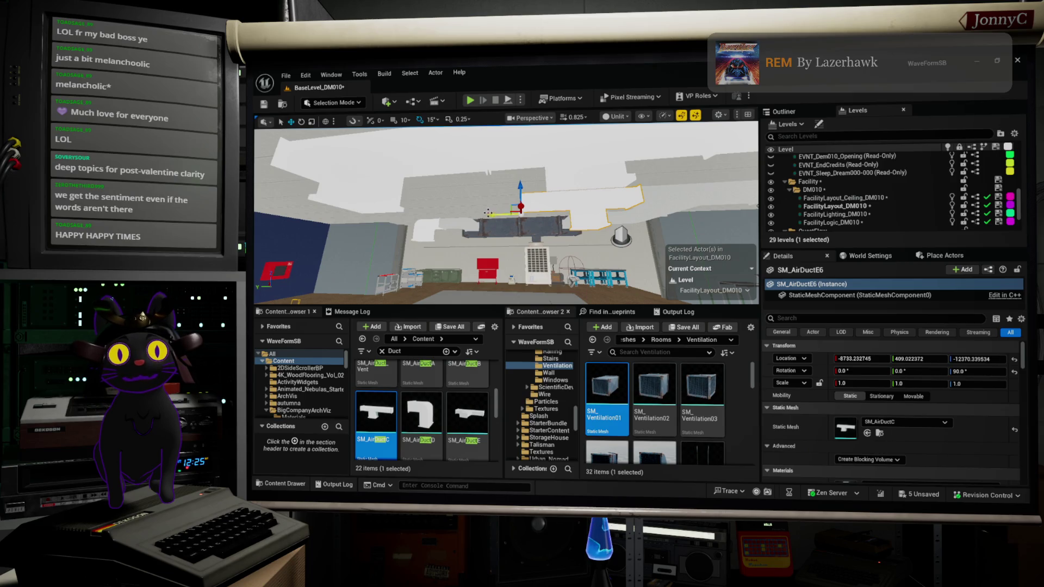
pyautogui.moveTo(503, 215); pyautogui.dragTo(388, 216)
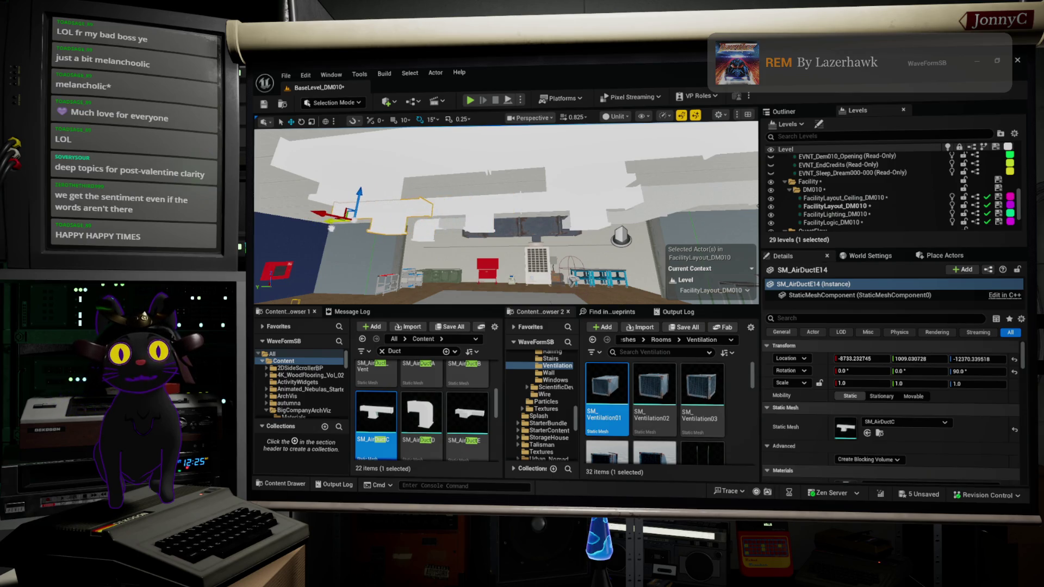
pyautogui.moveTo(505, 212); pyautogui.dragTo(549, 244)
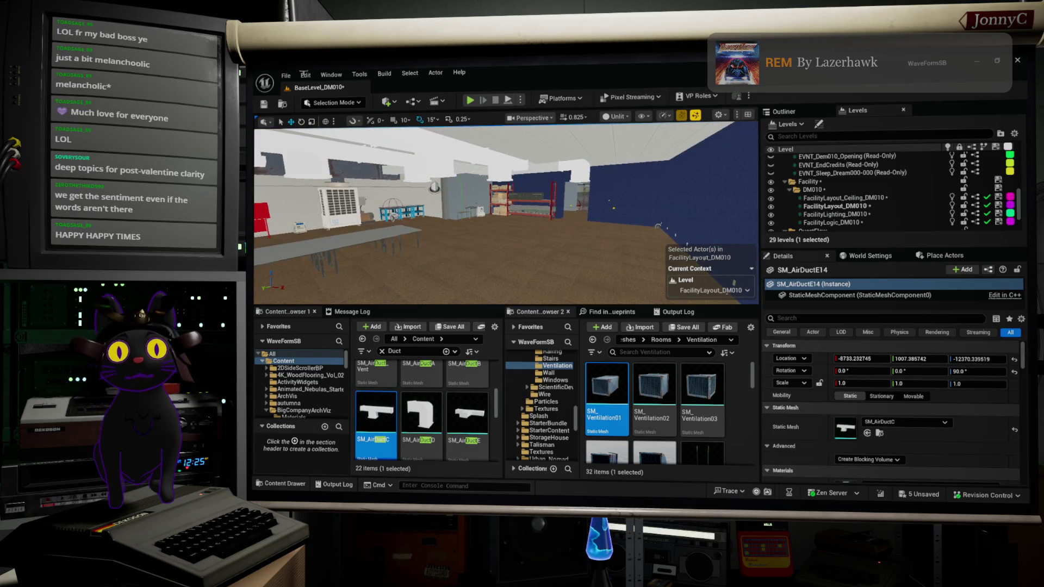
pyautogui.click(293, 75)
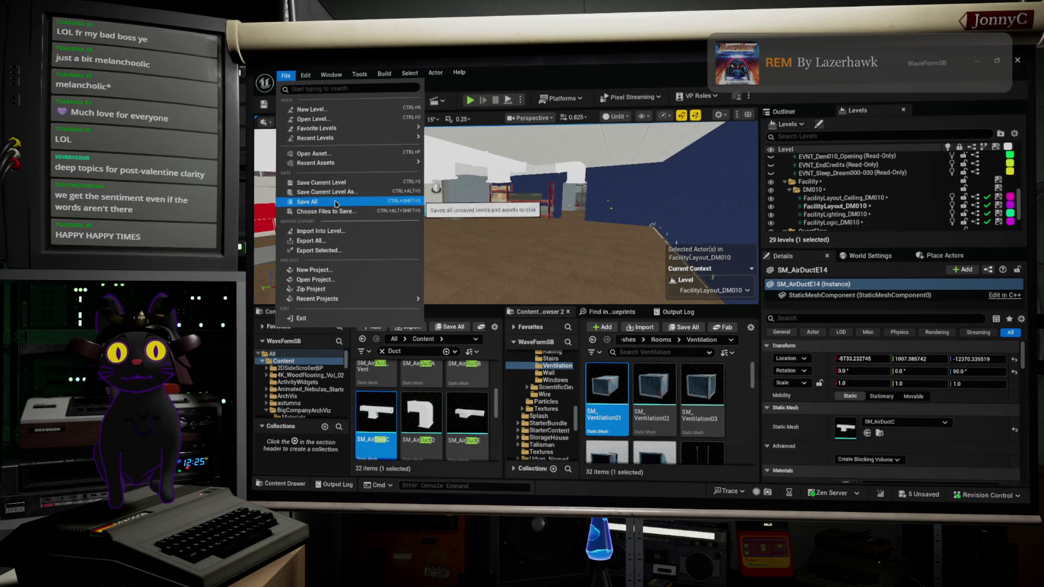
# Save all levels and assets and switch the viewport to Lit mode
pyautogui.click(511, 225)
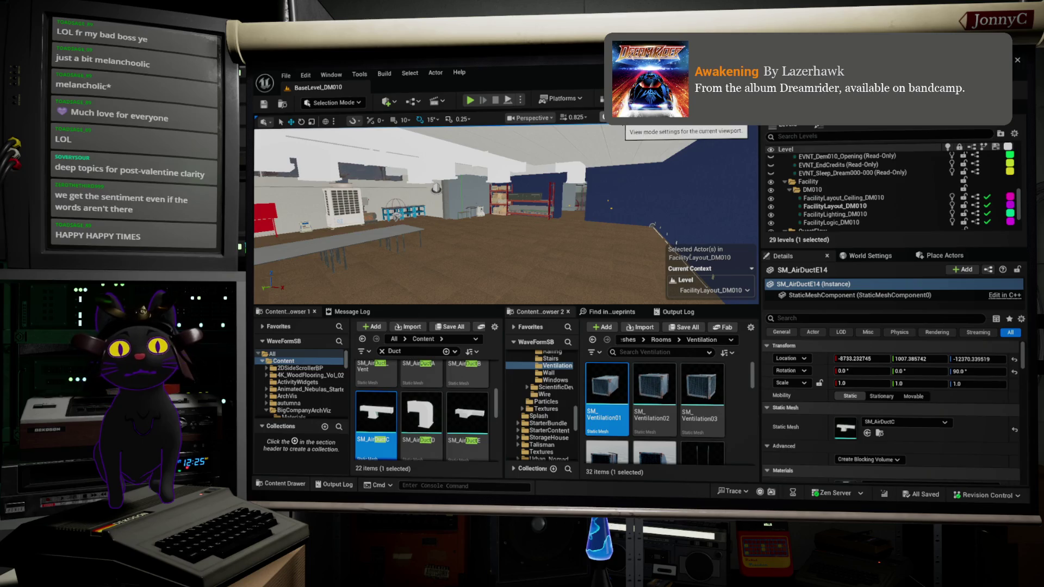
pyautogui.click(612, 117)
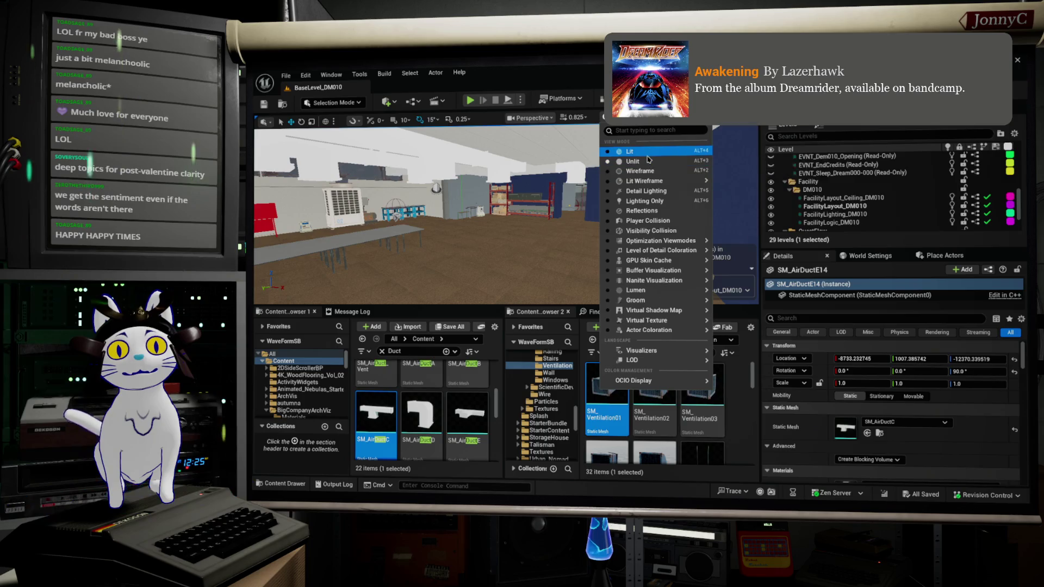
pyautogui.click(629, 151)
# Turn the camera toward the lit shelf area and select ceiling light RectLight4
pyautogui.moveTo(661, 226); pyautogui.dragTo(402, 195)
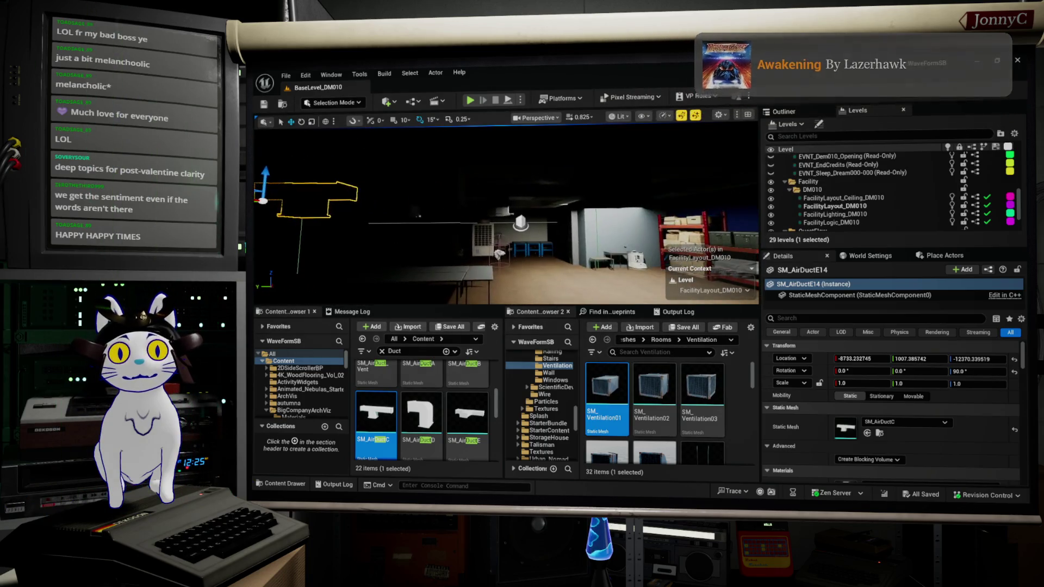
pyautogui.moveTo(532, 234)
pyautogui.mouseDown()
pyautogui.moveTo(555, 259)
pyautogui.moveTo(752, 175)
pyautogui.mouseUp()
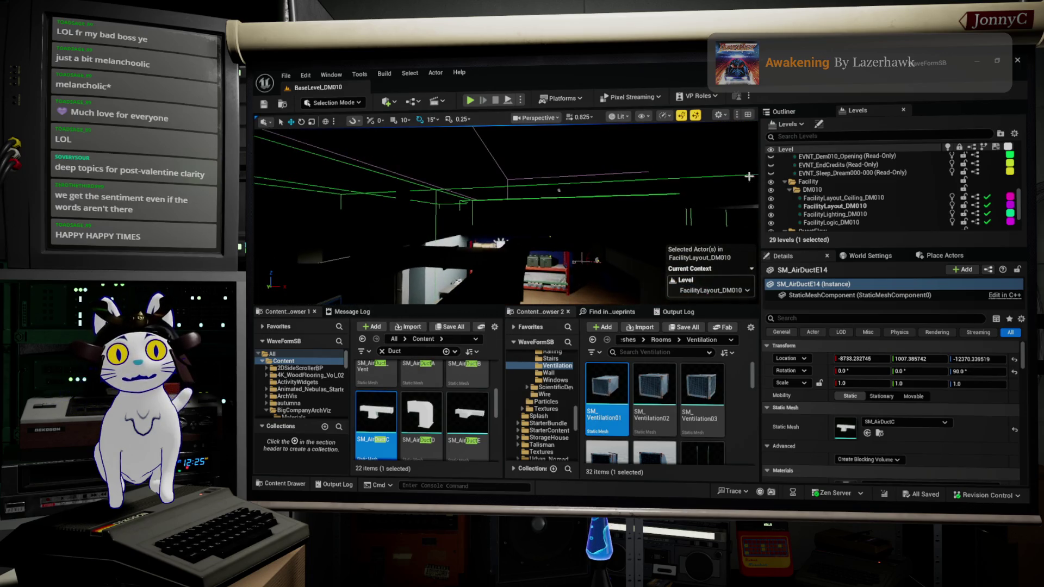
pyautogui.click(558, 190)
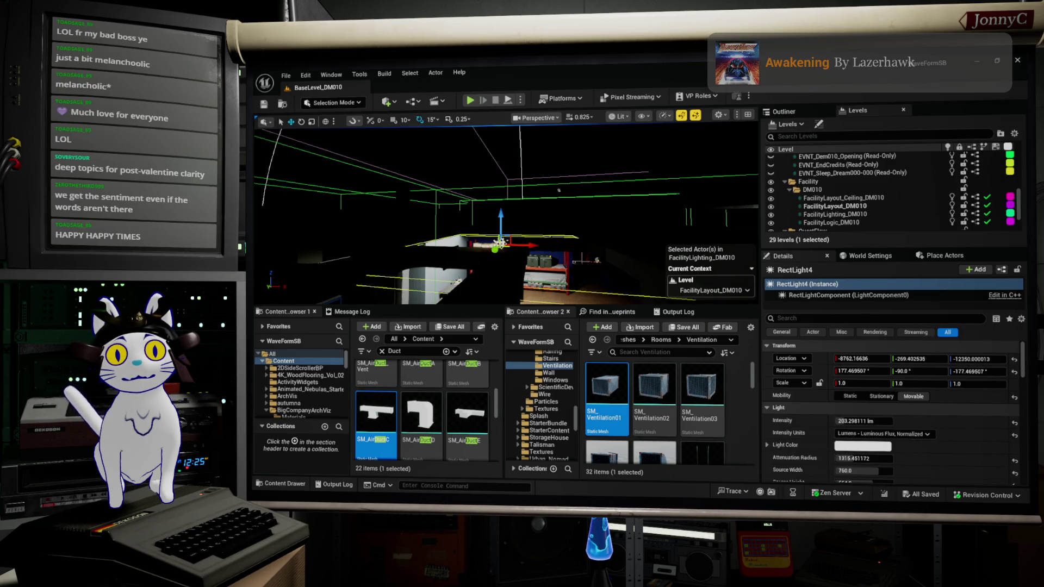
# Move ceiling light RectLight4 along X to about -6937.48, then select table SM_RackTable_5
pyautogui.press('f')
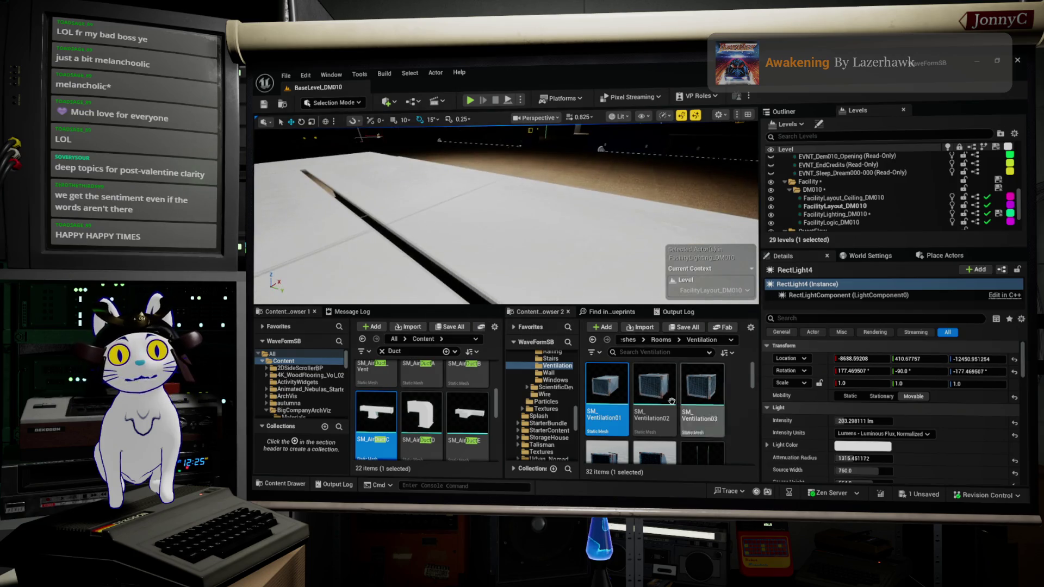
pyautogui.press('f')
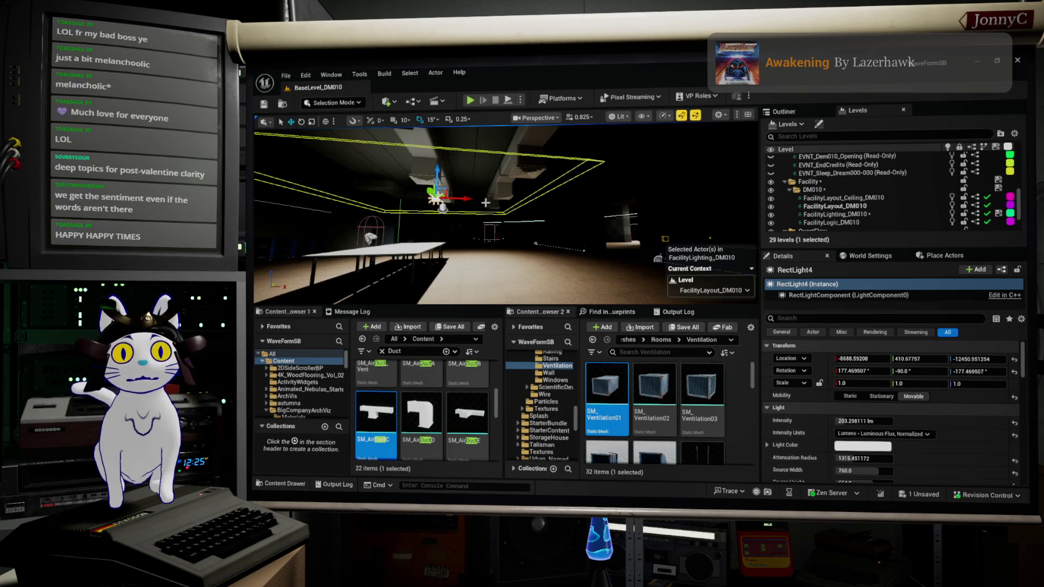
pyautogui.moveTo(468, 199); pyautogui.dragTo(506, 192)
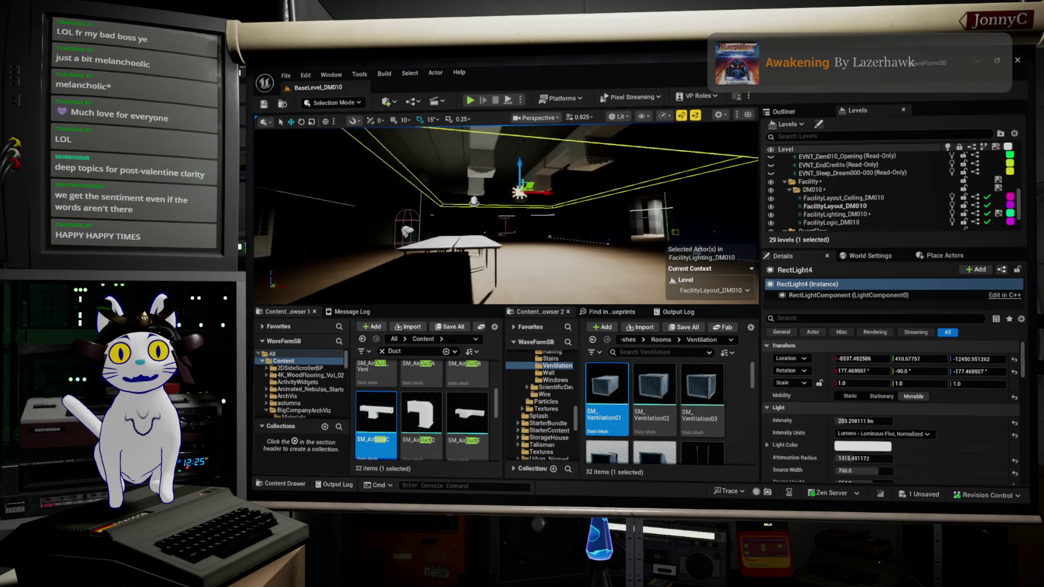
pyautogui.click(462, 244)
pyautogui.press('f')
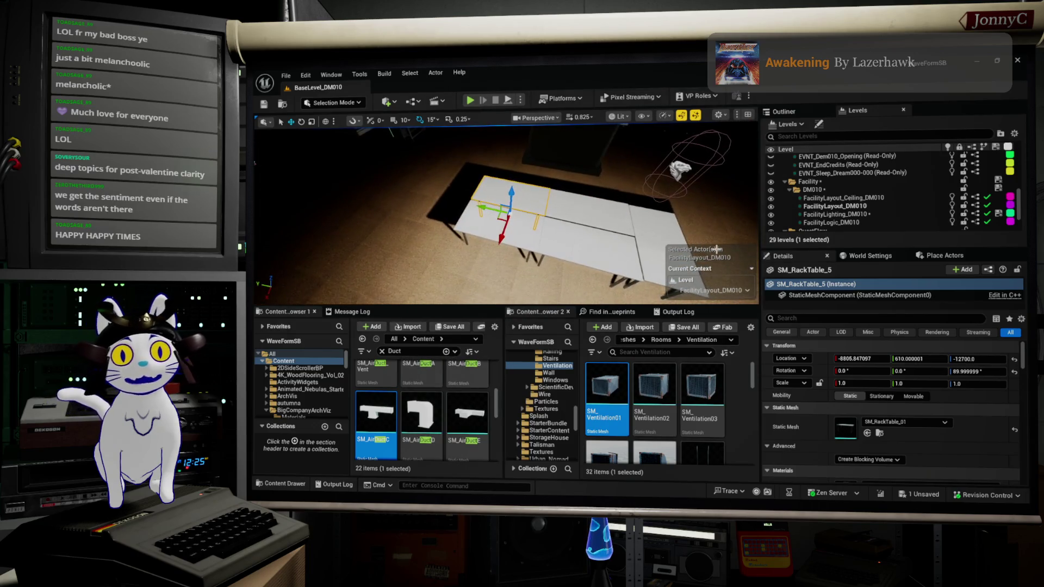
# Copy SM_RackTable_8 to the left end of the row and select all six tables
pyautogui.click(662, 244)
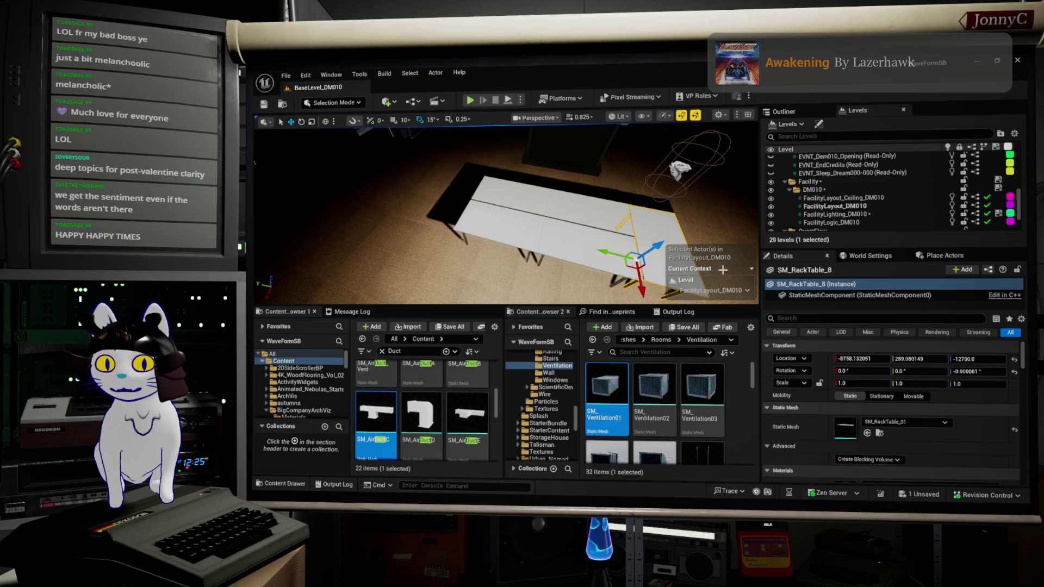
pyautogui.moveTo(597, 249)
pyautogui.mouseDown()
pyautogui.moveTo(405, 213)
pyautogui.moveTo(437, 217)
pyautogui.moveTo(428, 214)
pyautogui.mouseUp()
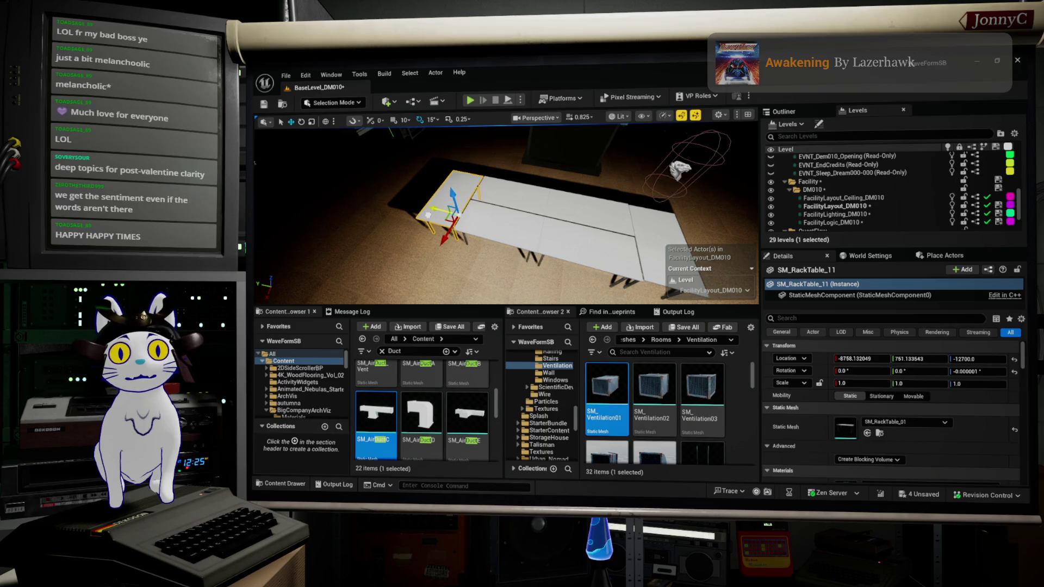
pyautogui.keyDown('ctrl'); pyautogui.click(500, 236); pyautogui.keyUp('ctrl')
pyautogui.keyDown('ctrl'); pyautogui.click(489, 218); pyautogui.keyUp('ctrl')
pyautogui.keyDown('ctrl'); pyautogui.click(587, 245); pyautogui.keyUp('ctrl')
pyautogui.keyDown('ctrl'); pyautogui.click(646, 250); pyautogui.keyUp('ctrl')
pyautogui.press('f')
# Shift the six selected tables slightly down and right in top wireframe view
pyautogui.moveTo(489, 207)
pyautogui.mouseDown()
pyautogui.moveTo(522, 205)
pyautogui.moveTo(435, 239)
pyautogui.mouseUp()
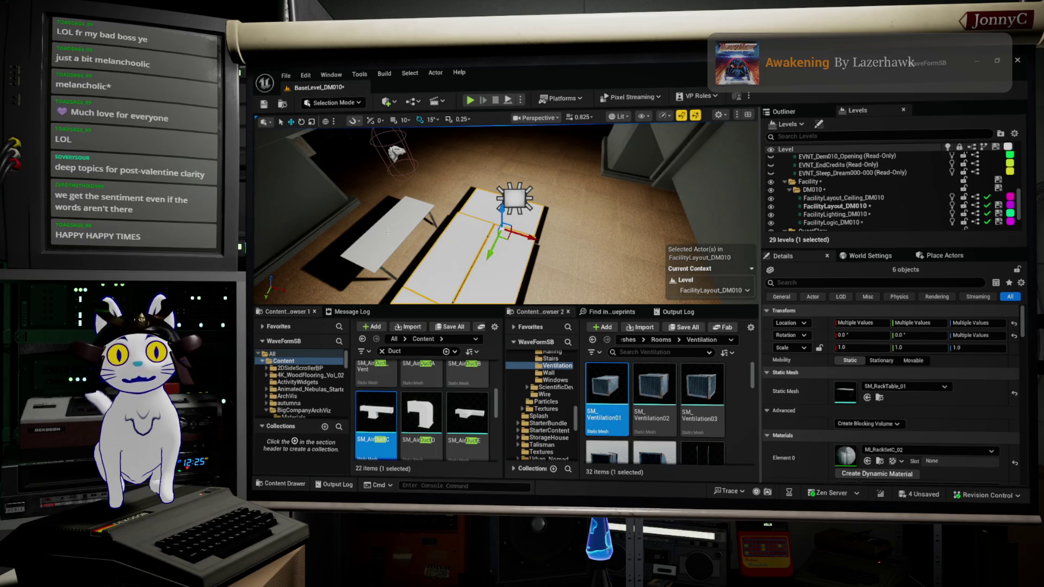
pyautogui.hotkey('alt', 'j')
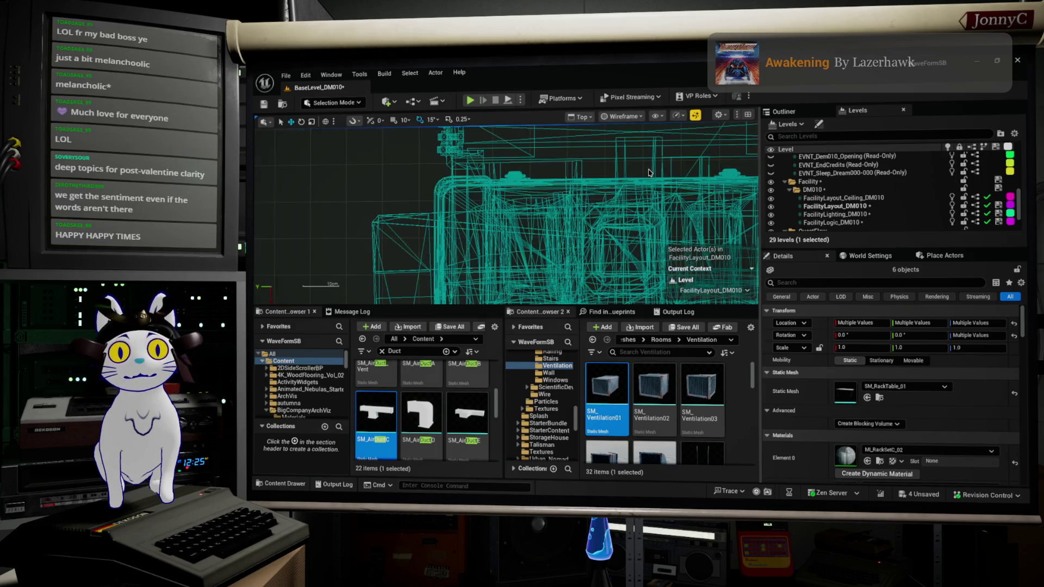
pyautogui.press('f')
pyautogui.scroll(2, 517, 235)
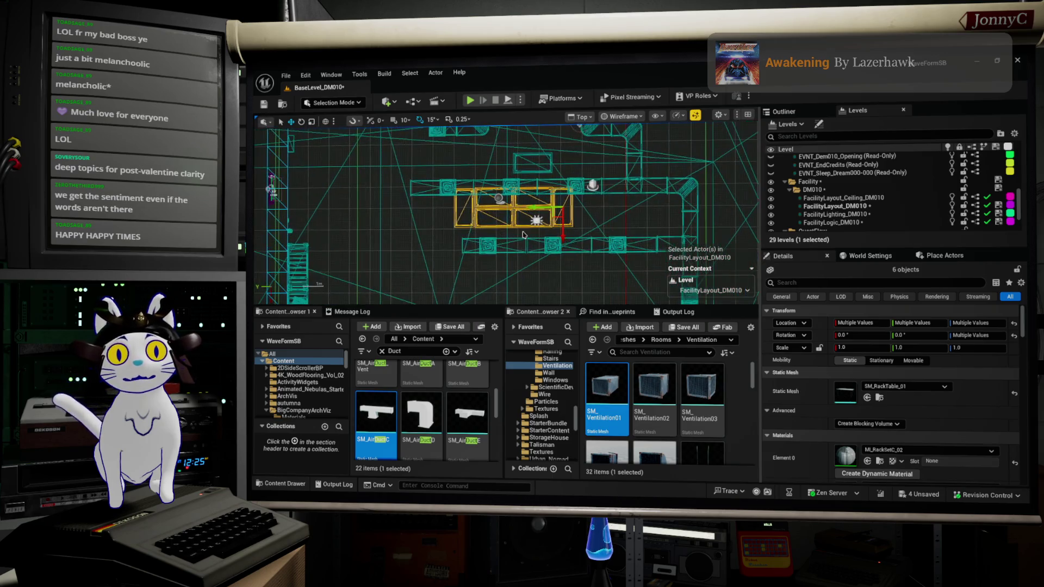
pyautogui.moveTo(562, 236); pyautogui.dragTo(561, 246)
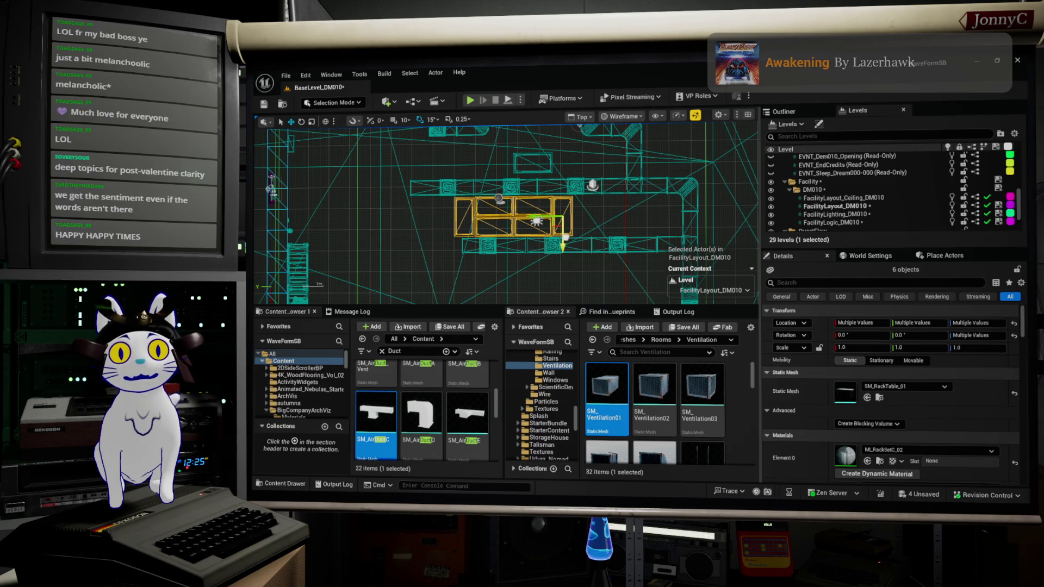
pyautogui.moveTo(529, 216); pyautogui.dragTo(532, 217)
# Delete the stray SM_RackTable_6 and return to the lit perspective view
pyautogui.click(535, 170)
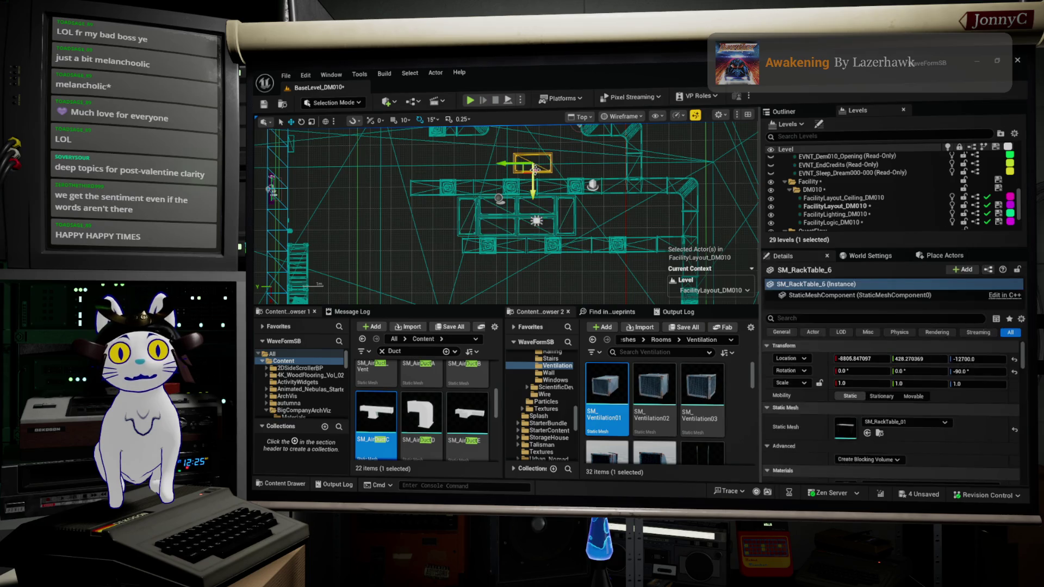
pyautogui.press('Delete')
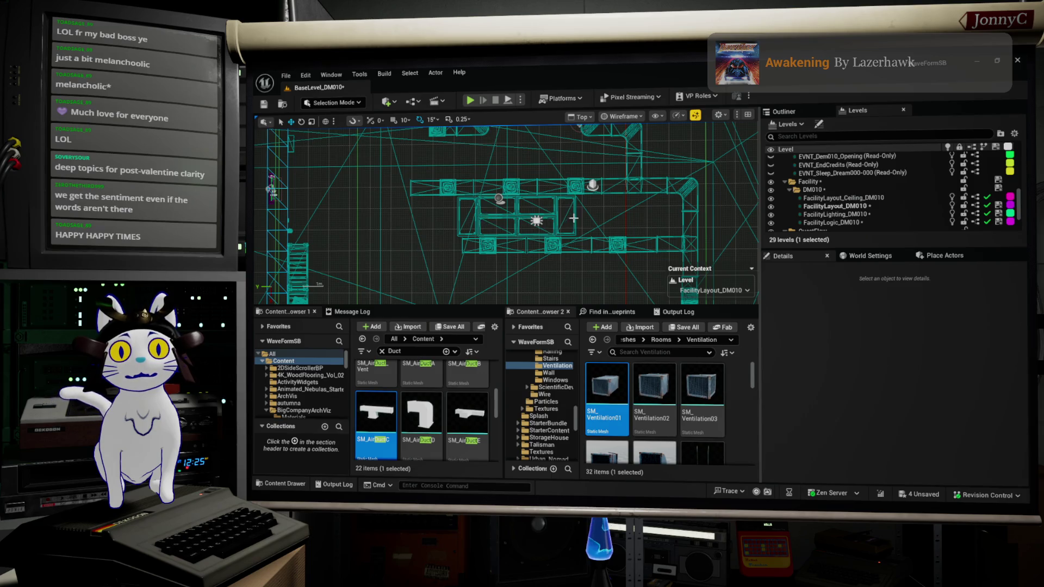
pyautogui.moveTo(510, 220); pyautogui.dragTo(539, 224)
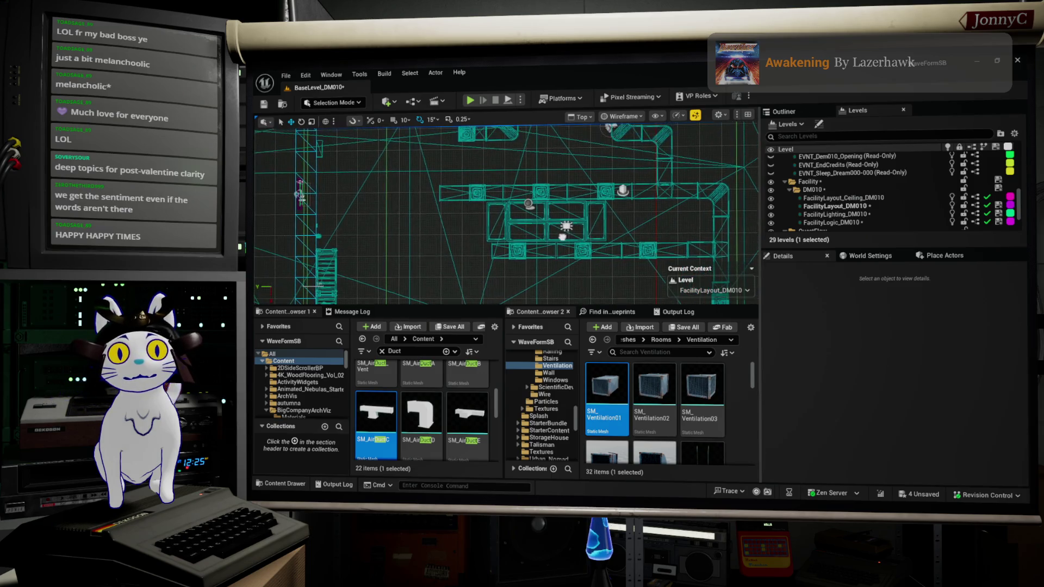
pyautogui.hotkey('alt', 'g')
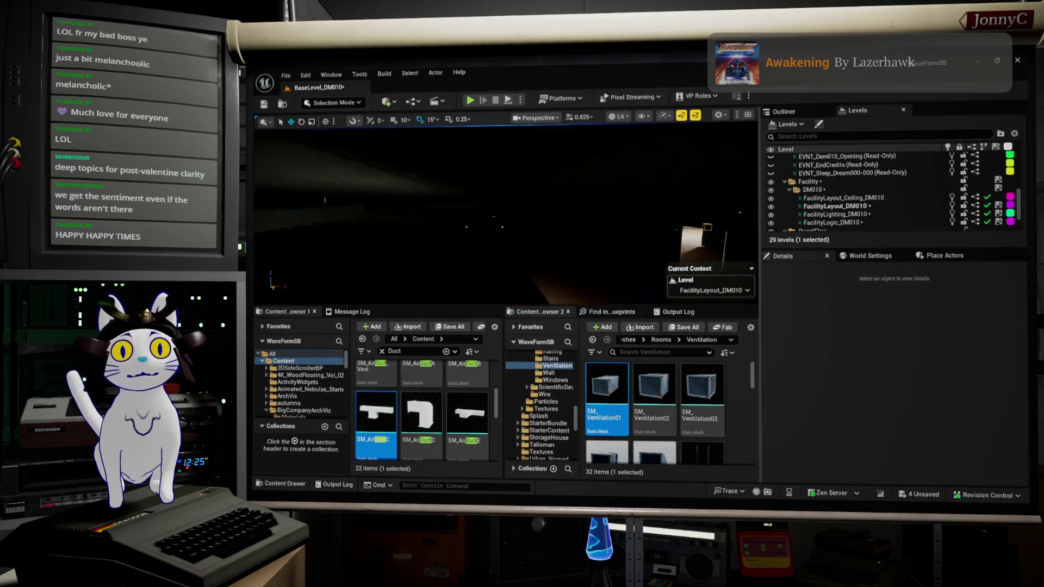
pyautogui.moveTo(506, 212)
pyautogui.mouseDown()
pyautogui.moveTo(516, 214)
pyautogui.moveTo(456, 214)
pyautogui.mouseUp()
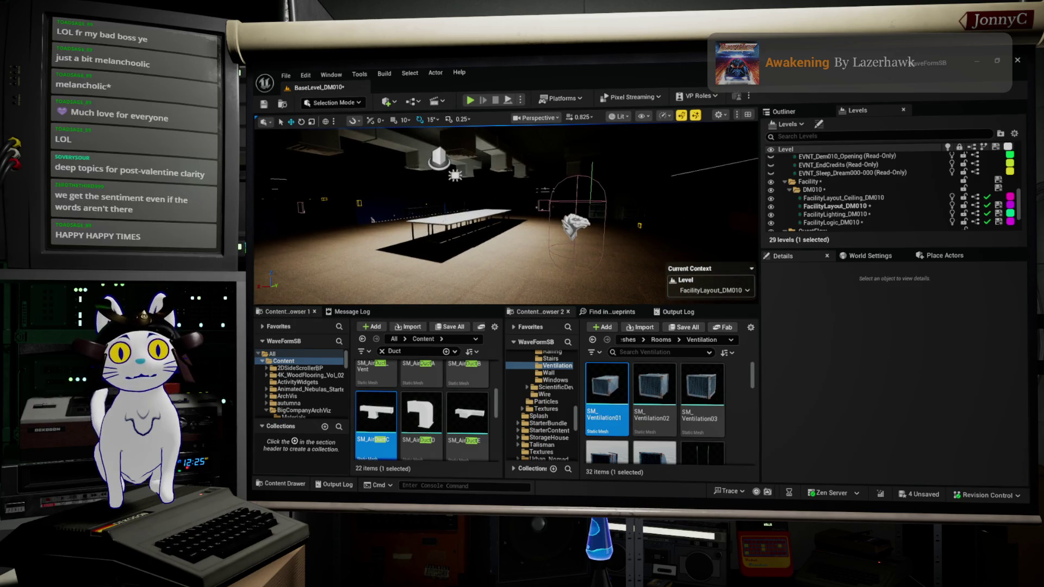
# Browse to SM_RackTable_8's mesh in the Props folder and search it for 'stool'
pyautogui.click(457, 218)
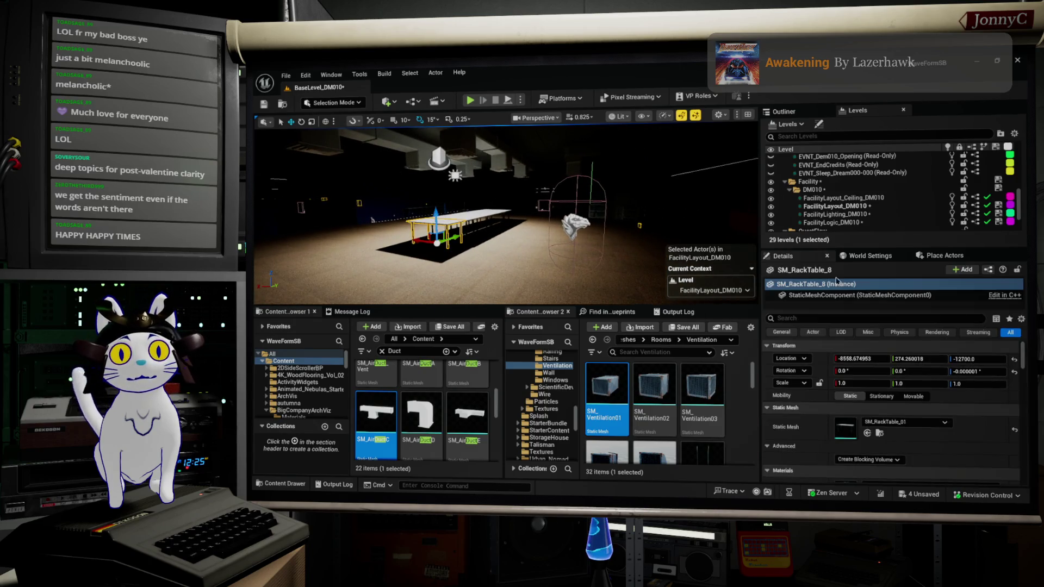
pyautogui.click(879, 434)
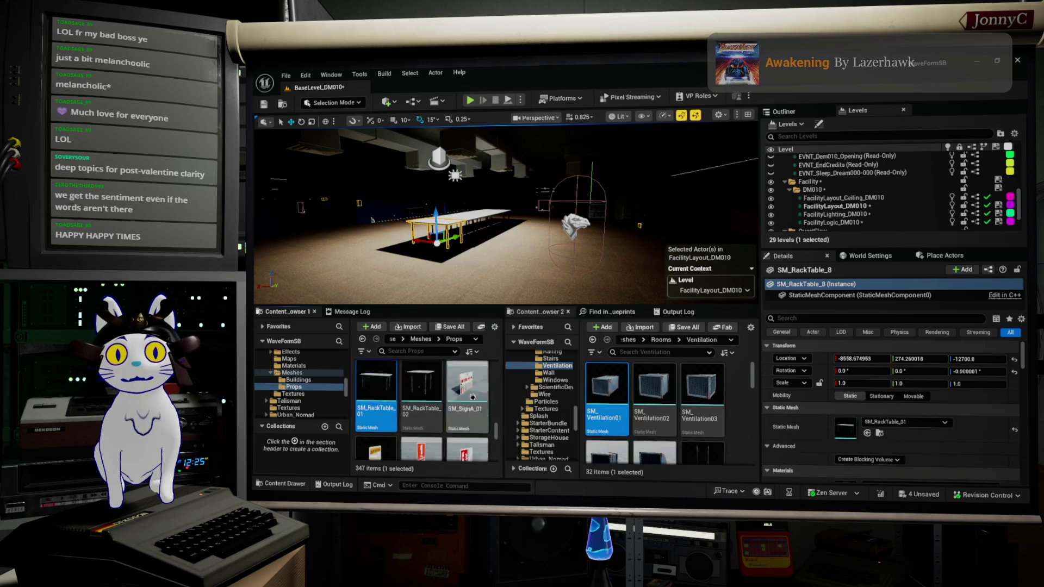
pyautogui.scroll(-5, 473, 397)
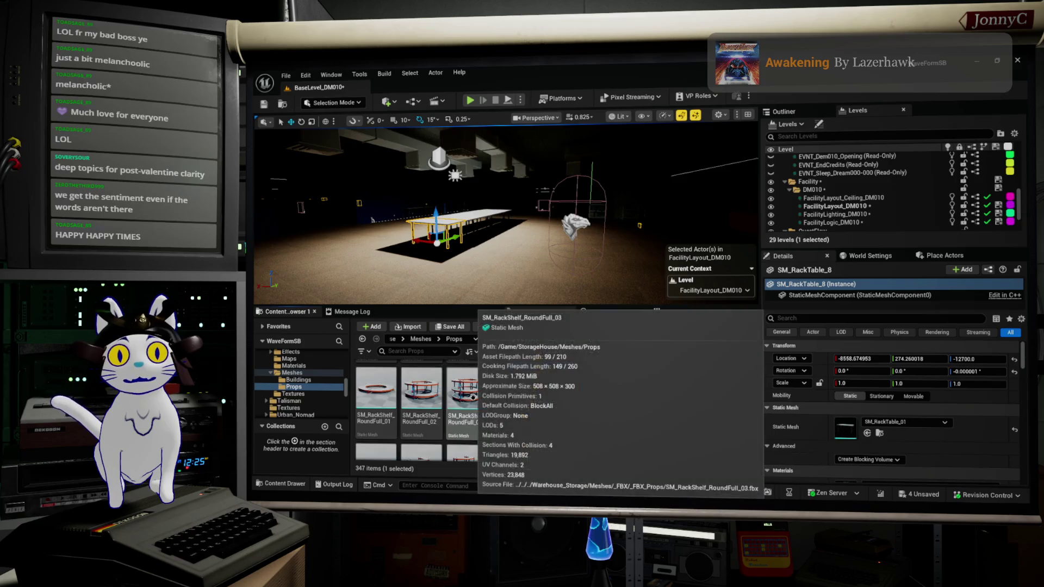
pyautogui.scroll(3, 472, 397)
pyautogui.scroll(2, 283, 395)
pyautogui.scroll(3, 288, 394)
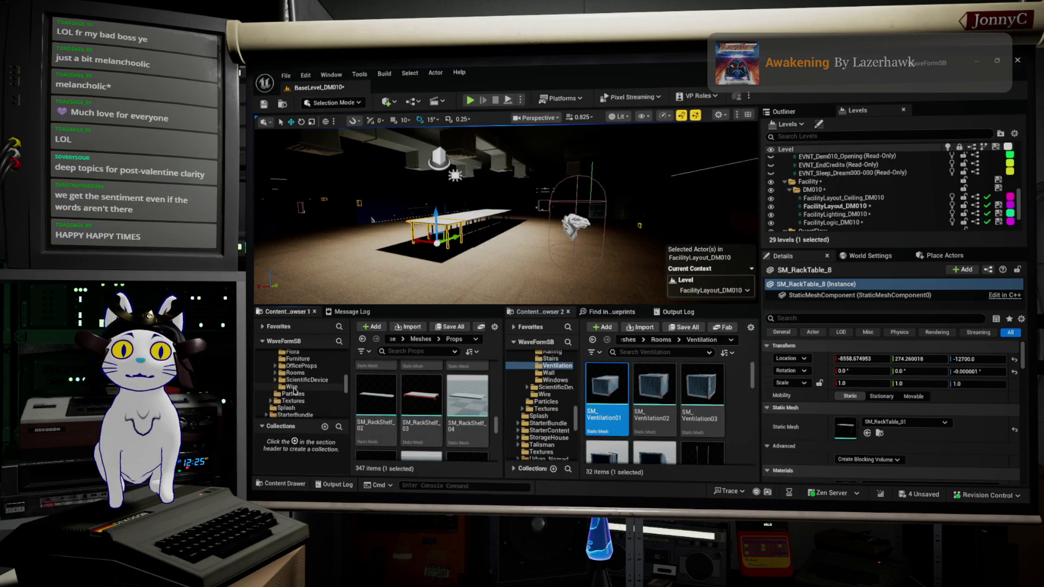
pyautogui.scroll(5, 294, 392)
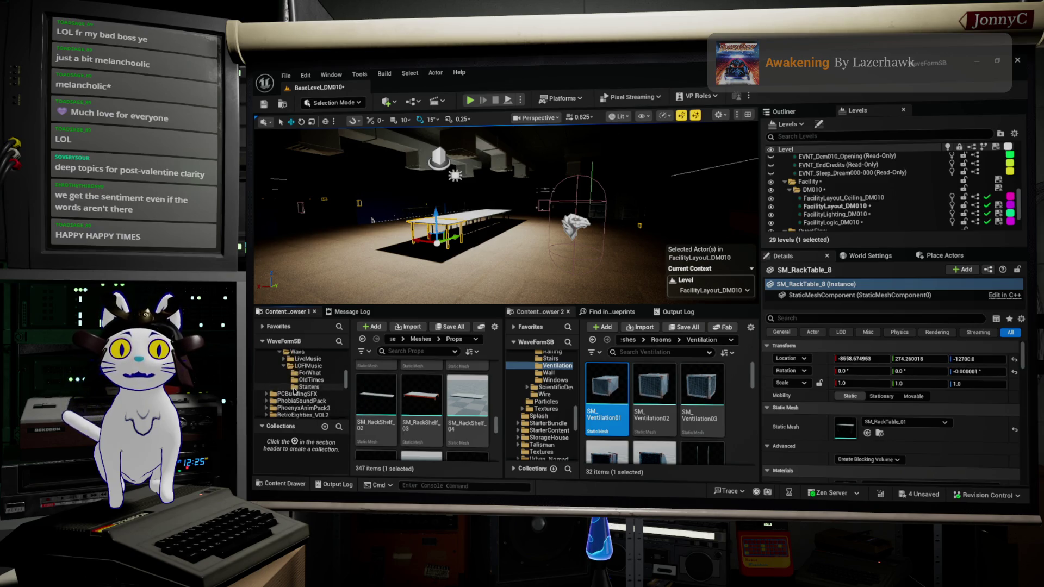
pyautogui.scroll(6, 294, 390)
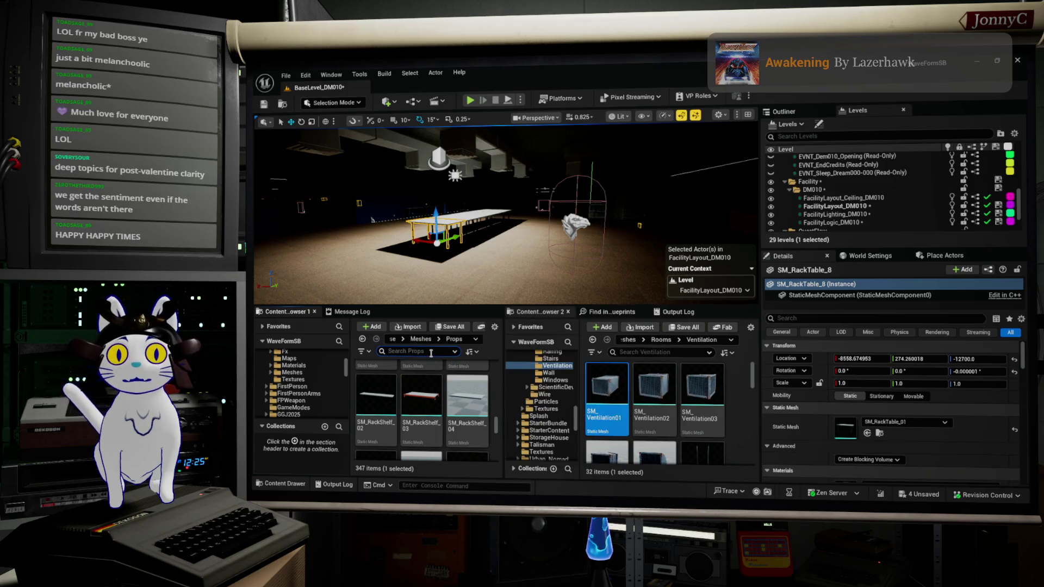
pyautogui.write('stool')
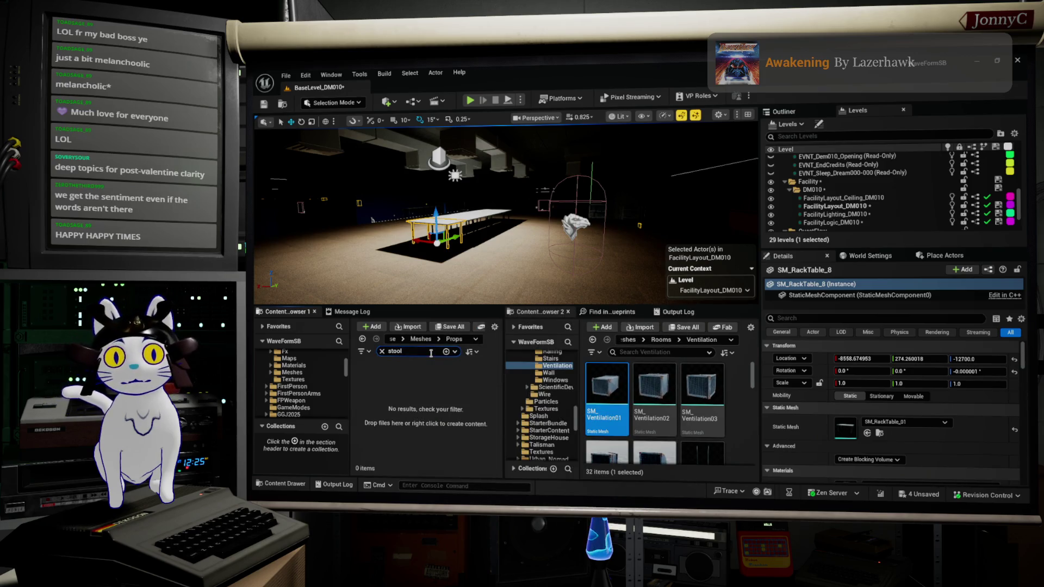
# Place an SM_Stool beside the long tables, nudge it along X, then switch to Firefox
pyautogui.scroll(10, 306, 375)
pyautogui.click(283, 360)
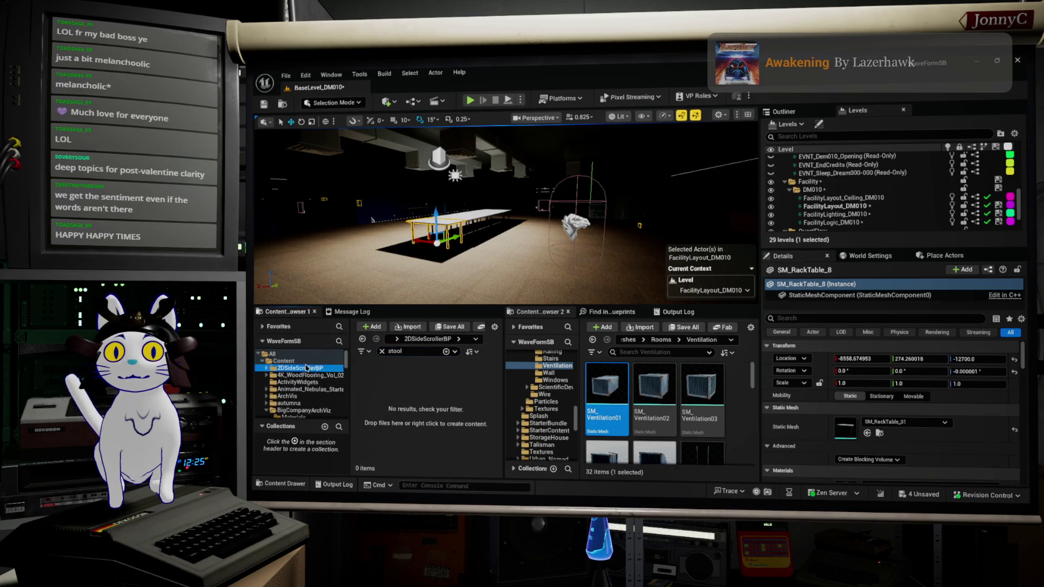
pyautogui.scroll(-2, 464, 364)
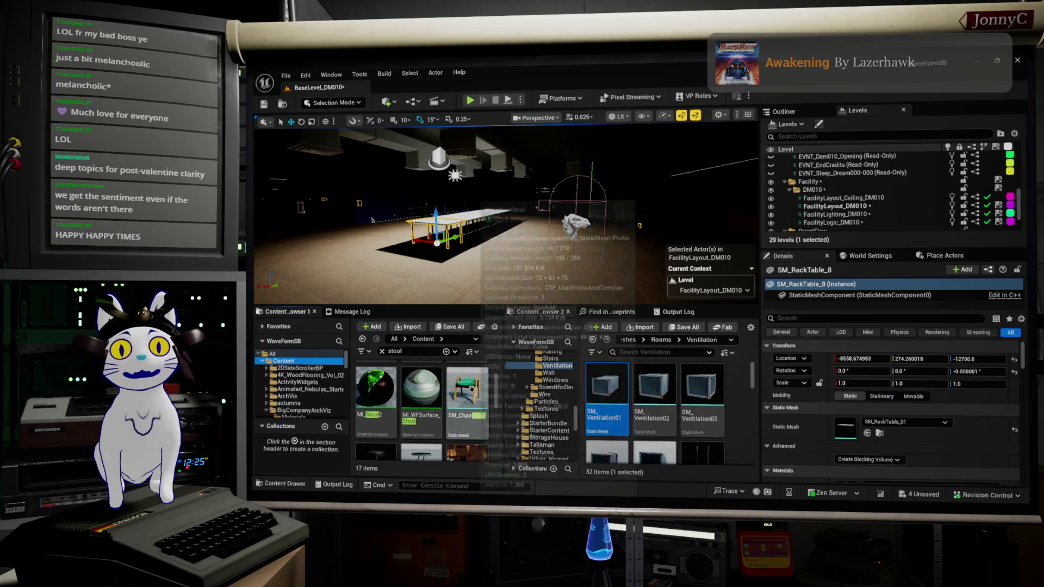
pyautogui.scroll(1, 392, 394)
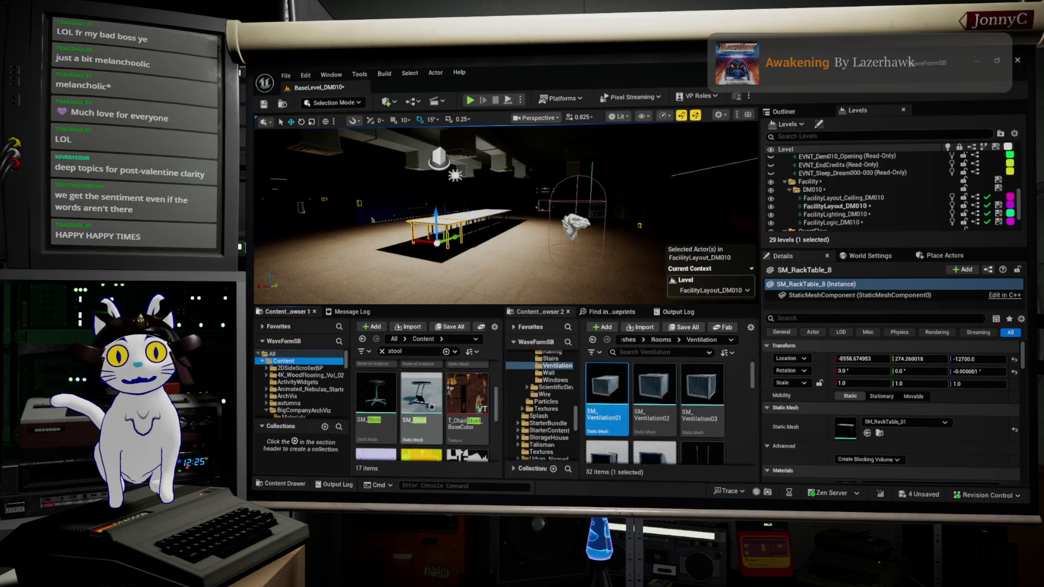
pyautogui.moveTo(462, 244)
pyautogui.mouseDown()
pyautogui.moveTo(413, 271)
pyautogui.moveTo(380, 258)
pyautogui.moveTo(367, 341)
pyautogui.mouseUp()
pyautogui.moveTo(375, 392)
pyautogui.mouseDown()
pyautogui.moveTo(463, 257)
pyautogui.moveTo(499, 241)
pyautogui.moveTo(522, 260)
pyautogui.moveTo(555, 255)
pyautogui.mouseUp()
pyautogui.moveTo(401, 286); pyautogui.dragTo(354, 227)
pyautogui.moveTo(451, 209); pyautogui.dragTo(495, 278)
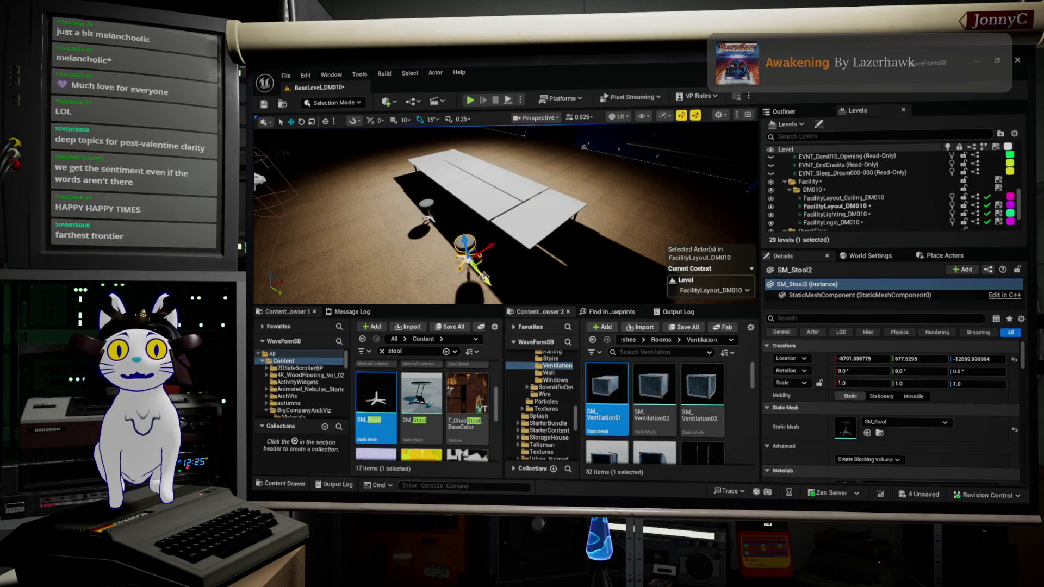
pyautogui.hotkey('alt', 'Tab')
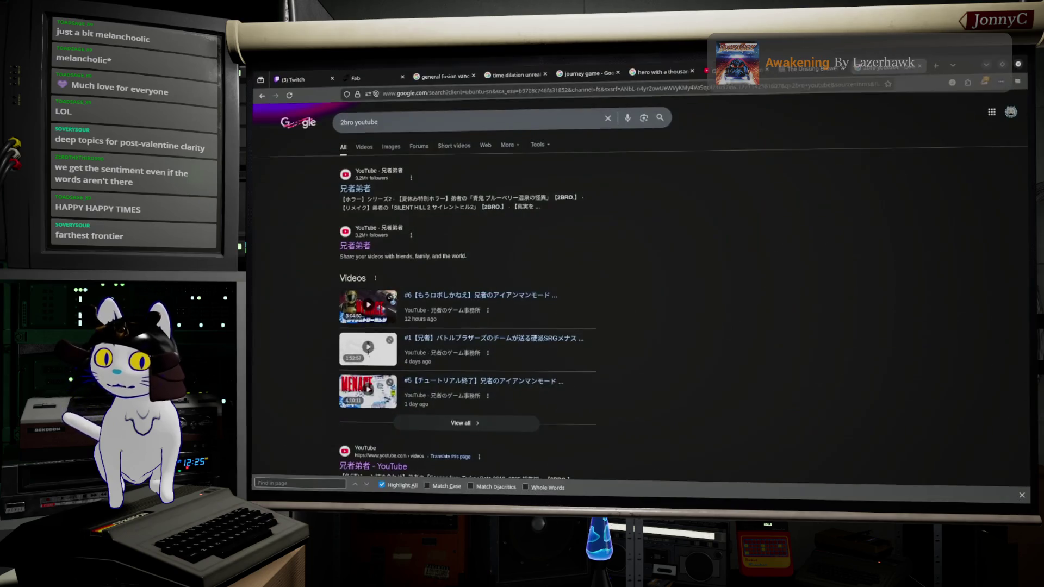
# Run a Google search for the mistyped query 'Fartnes'
pyautogui.tripleClick(558, 119)
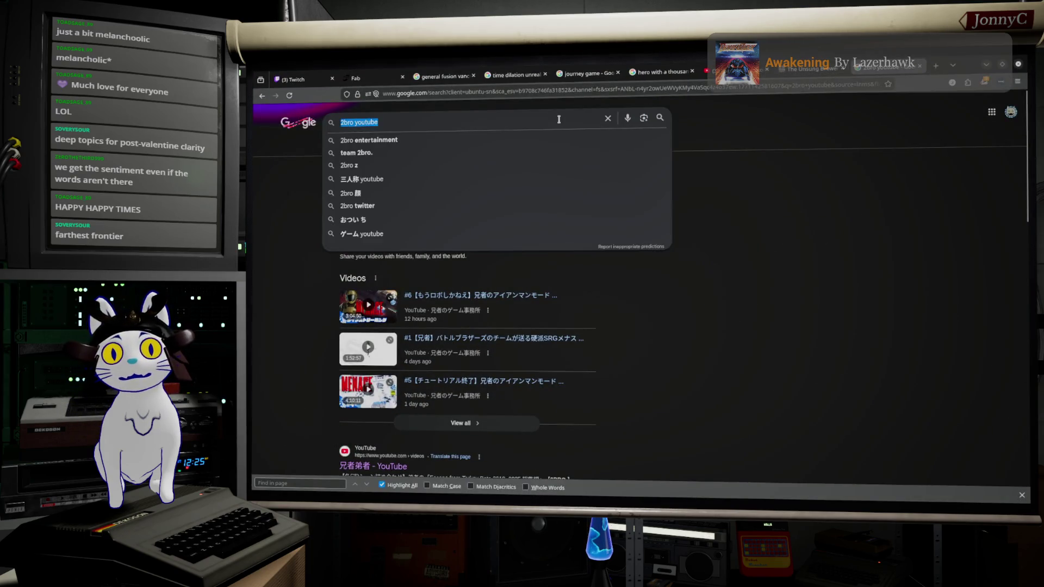
pyautogui.write('Fartnes')
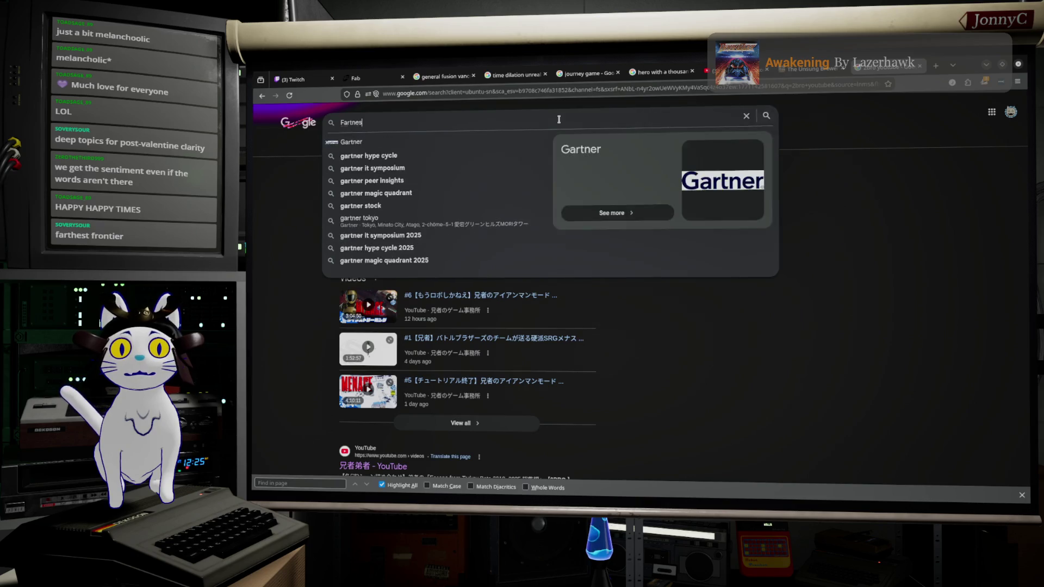
pyautogui.press('Return')
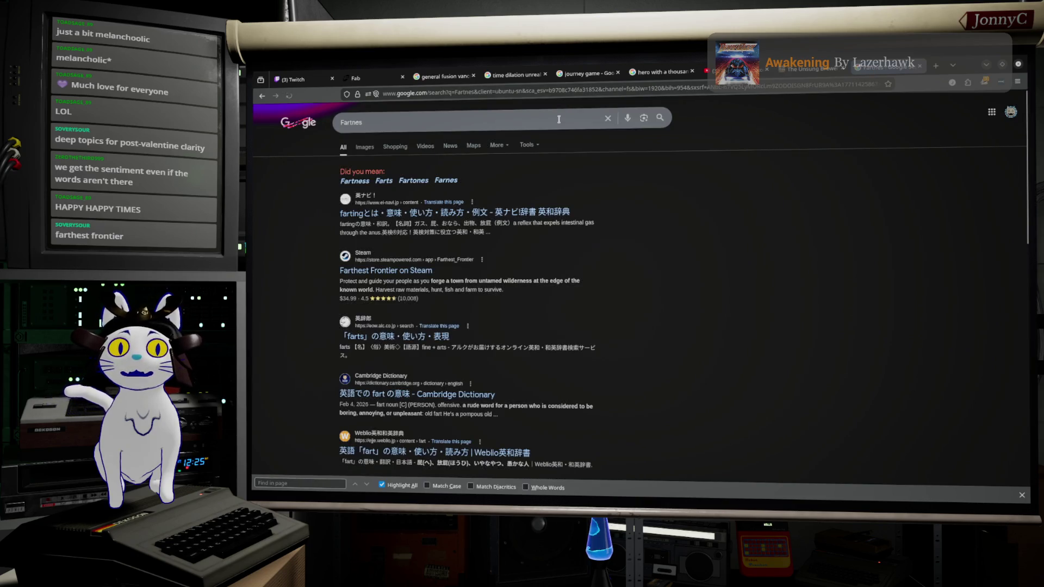
# Search Google for 'farthest frontier' and open the game's Steam store result
pyautogui.tripleClick(431, 121)
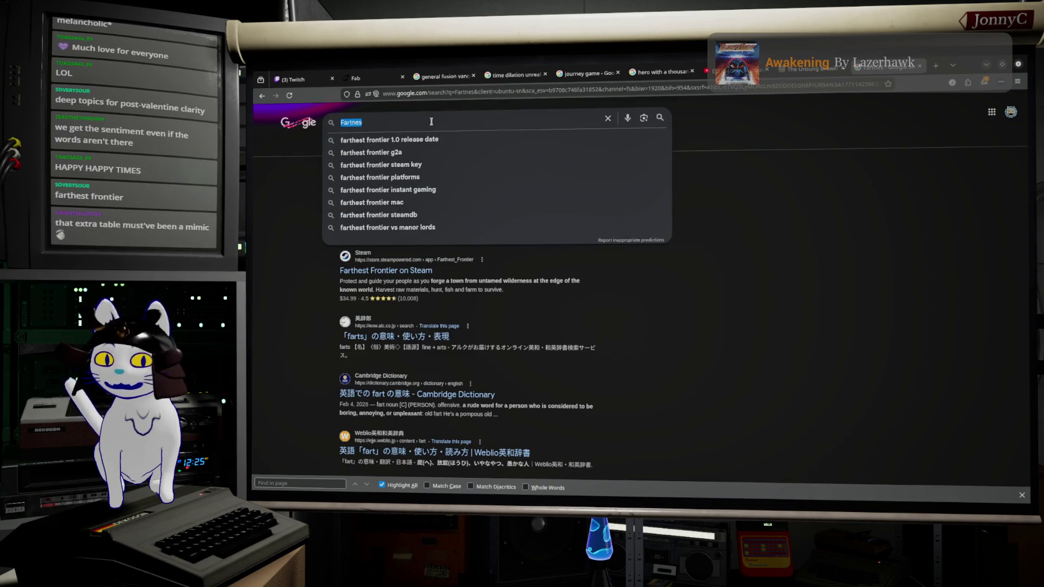
pyautogui.write('Farthest fr')
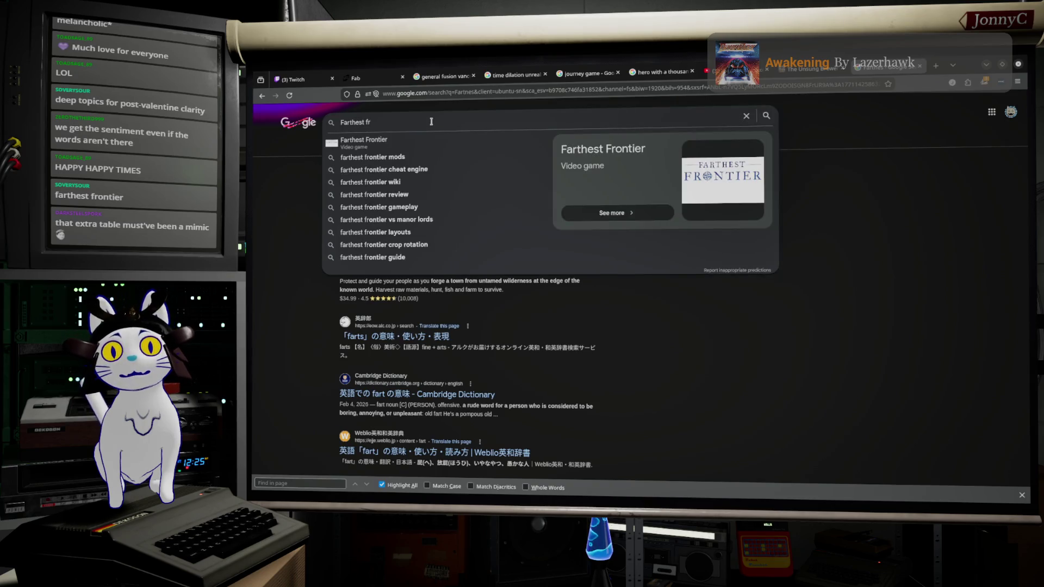
pyautogui.press('Down')
pyautogui.press('Return')
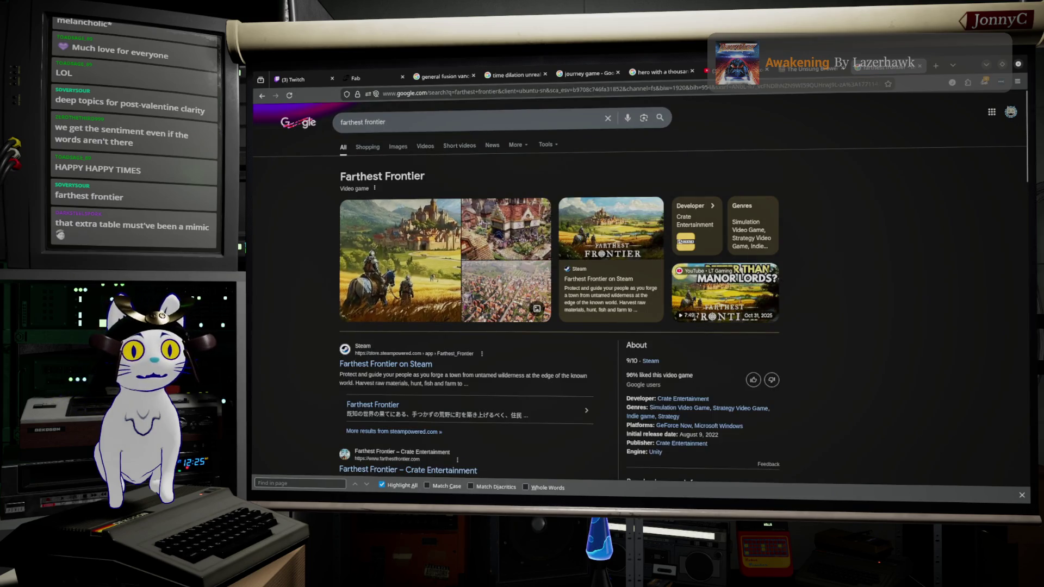
pyautogui.scroll(-2, 305, 202)
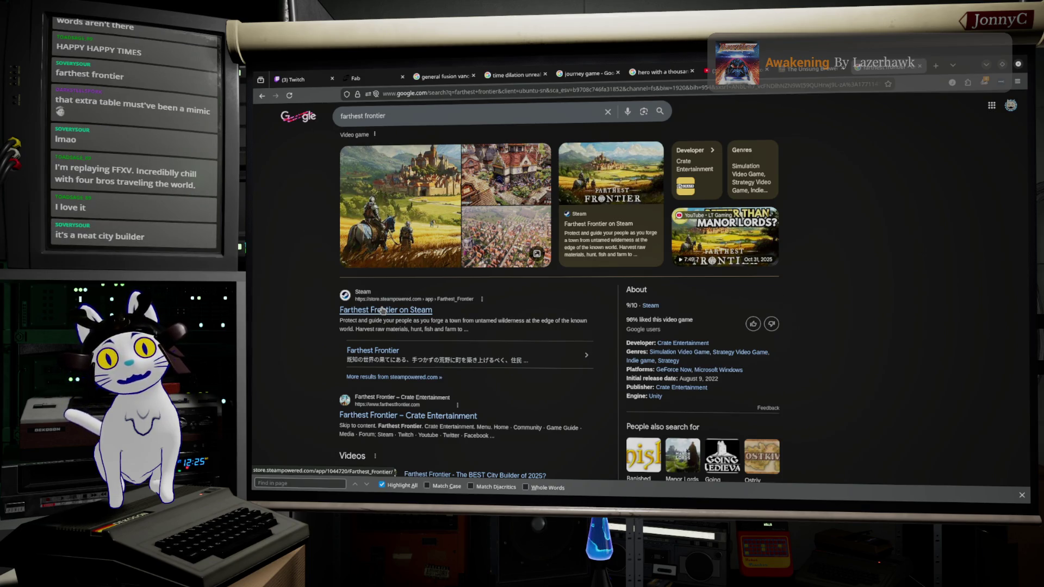
pyautogui.click(382, 311)
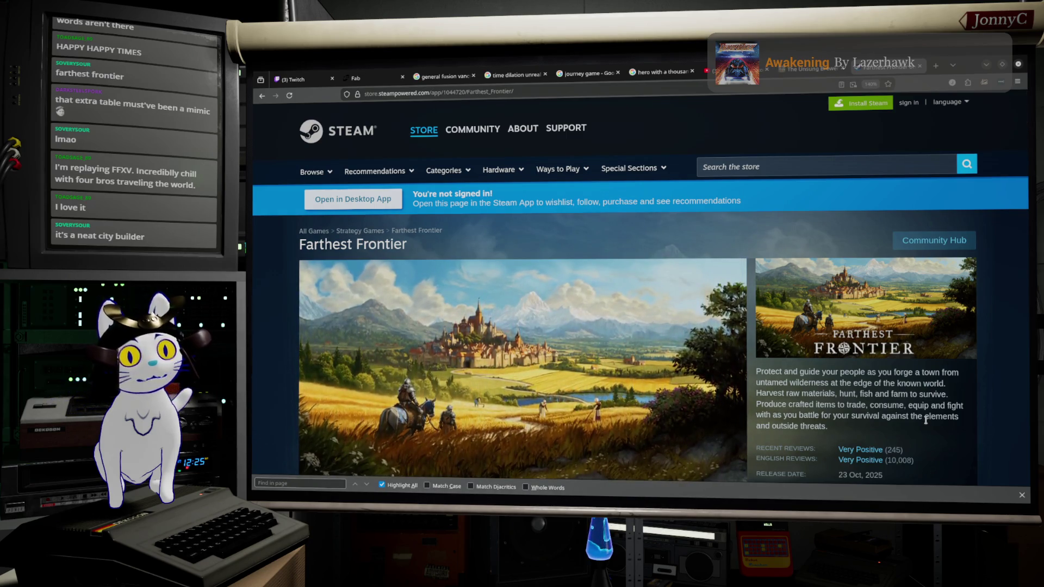
# Browse the Farthest Frontier store page, then open the developer Crate Entertainment's page
pyautogui.scroll(-2, 925, 420)
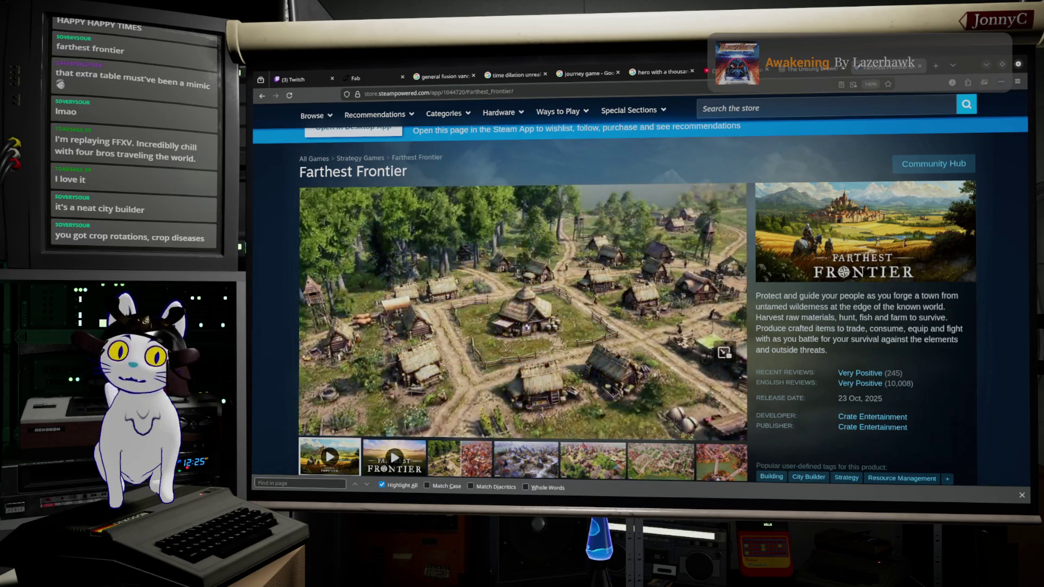
pyautogui.moveTo(637, 266)
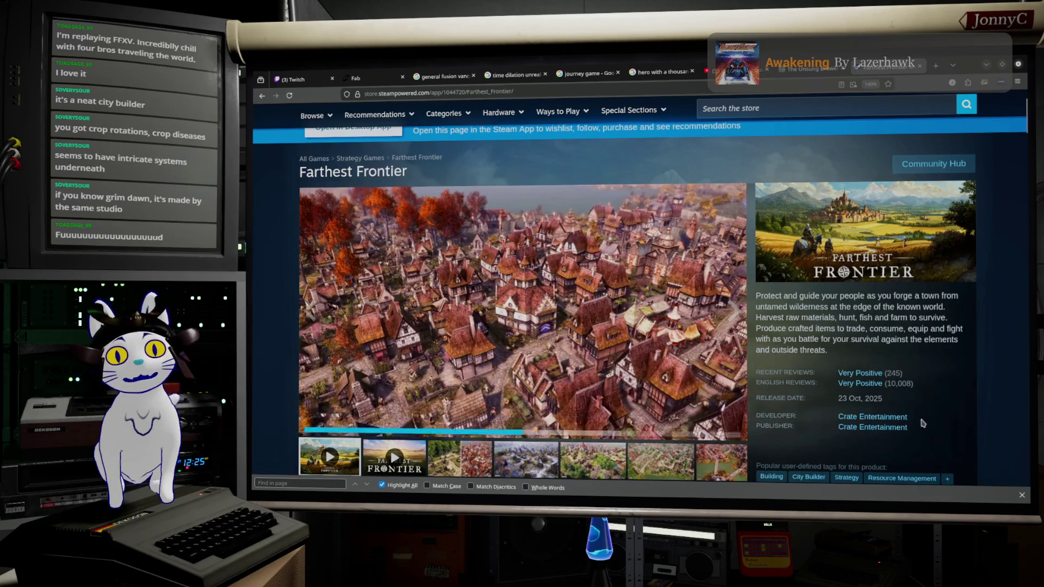
pyautogui.click(872, 417)
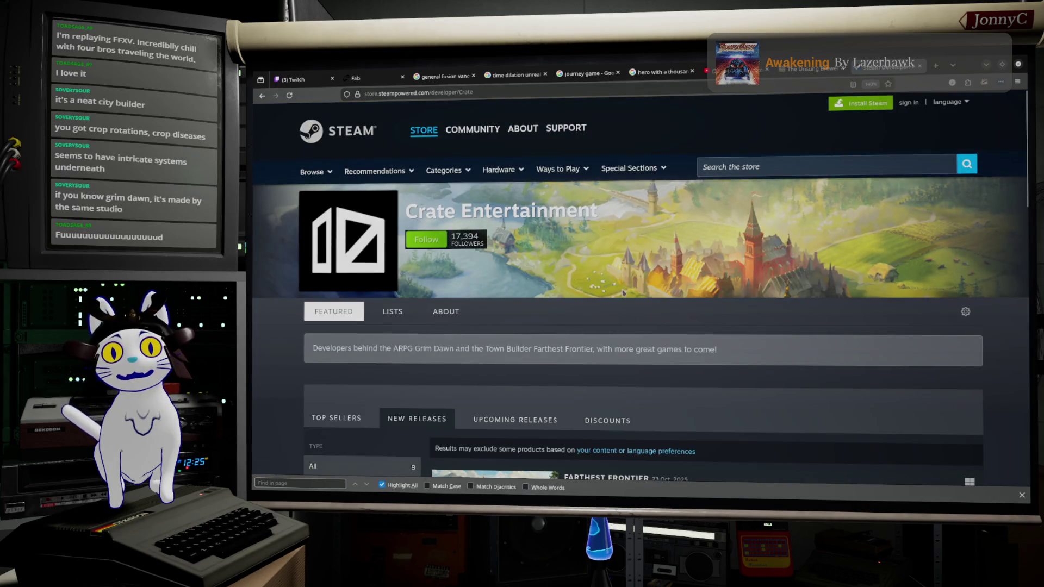
# Browse Crate Entertainment's games and view the Grim Dawn store page
pyautogui.scroll(-6, 623, 294)
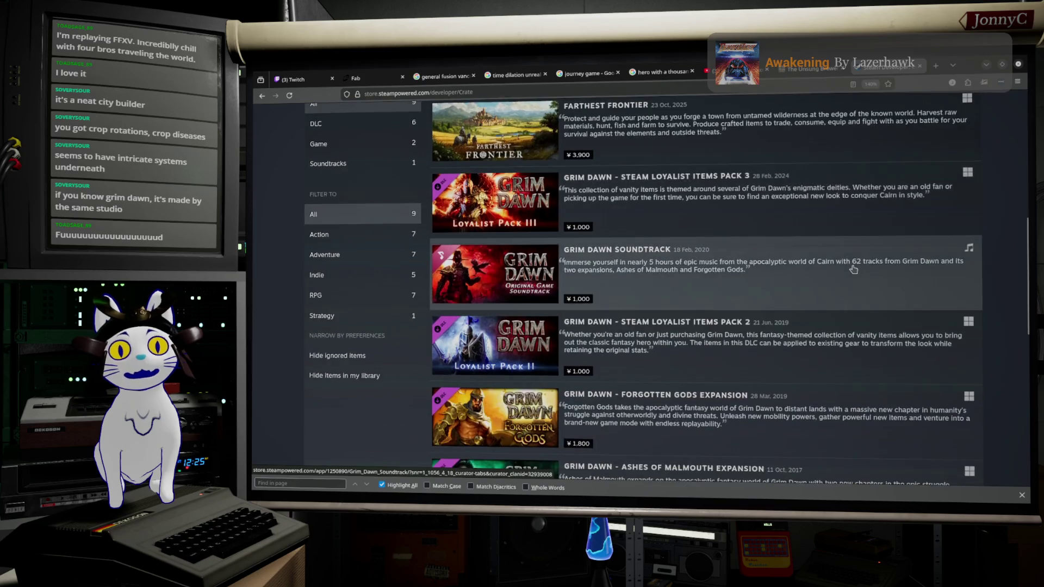
pyautogui.scroll(-3, 853, 269)
pyautogui.scroll(-3, 851, 270)
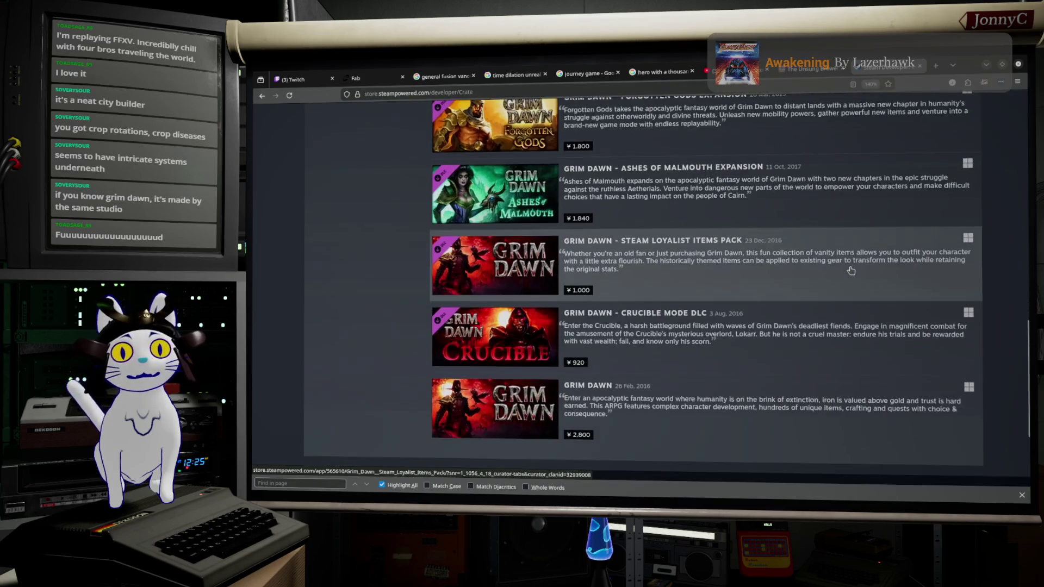
pyautogui.scroll(-2, 851, 270)
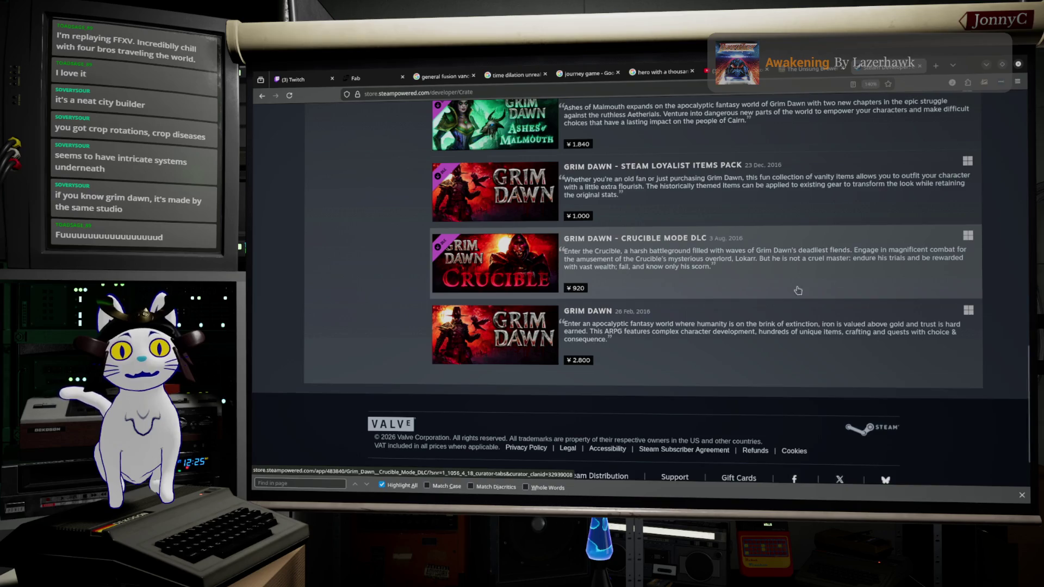
pyautogui.click(521, 325)
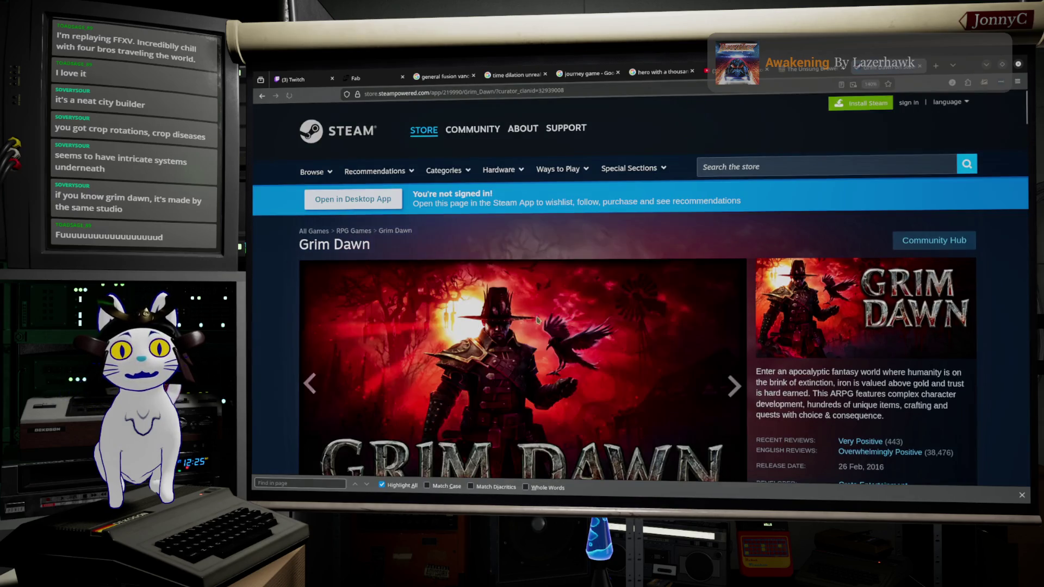
pyautogui.scroll(-7, 642, 292)
pyautogui.scroll(4, 643, 292)
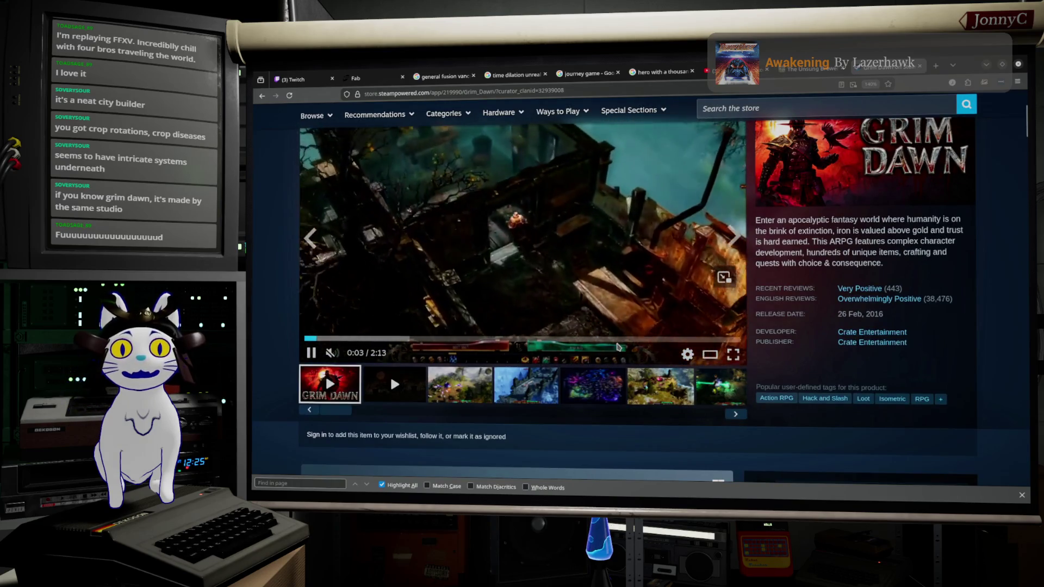
pyautogui.scroll(3, 481, 222)
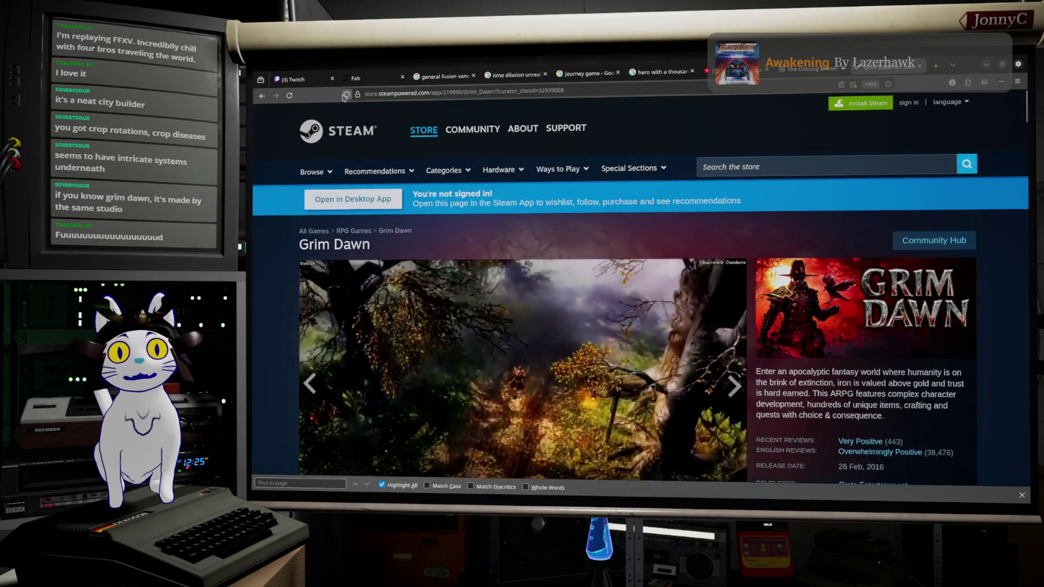
# Go back to the Farthest Frontier page and minimize Firefox to reveal the editor
pyautogui.click(261, 97)
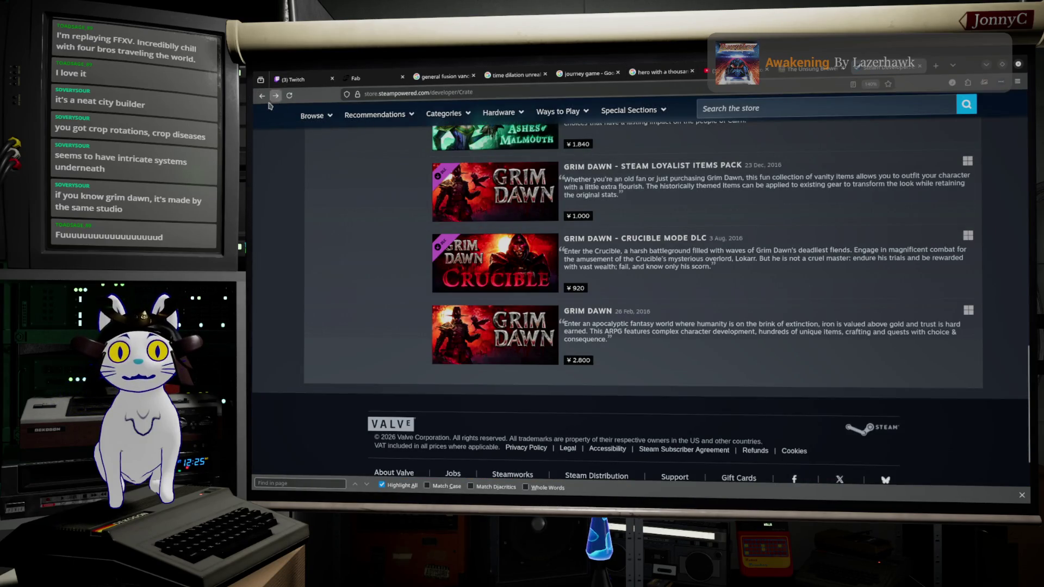
pyautogui.click(261, 97)
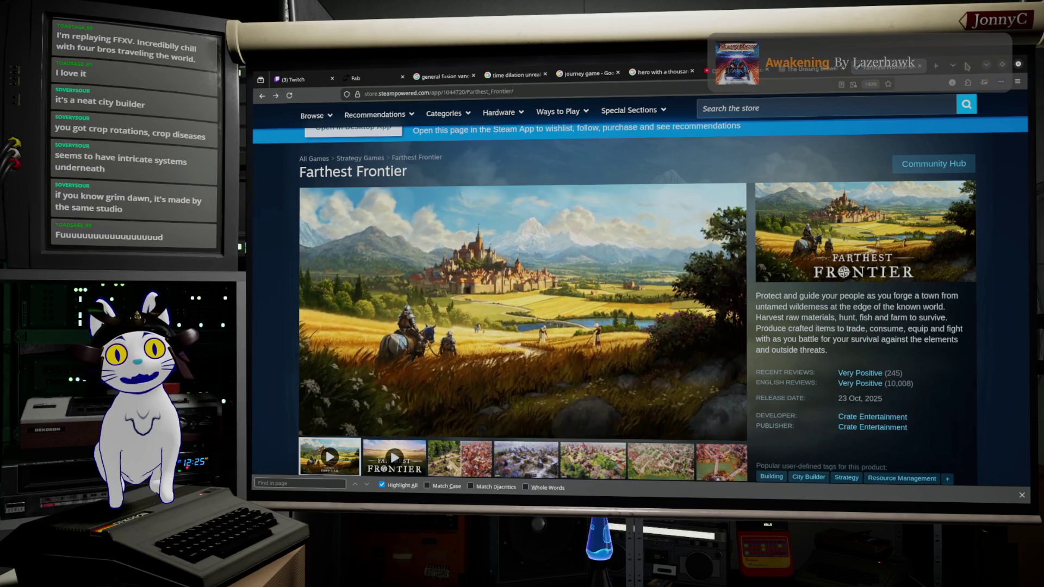
pyautogui.click(986, 67)
pyautogui.click(970, 334)
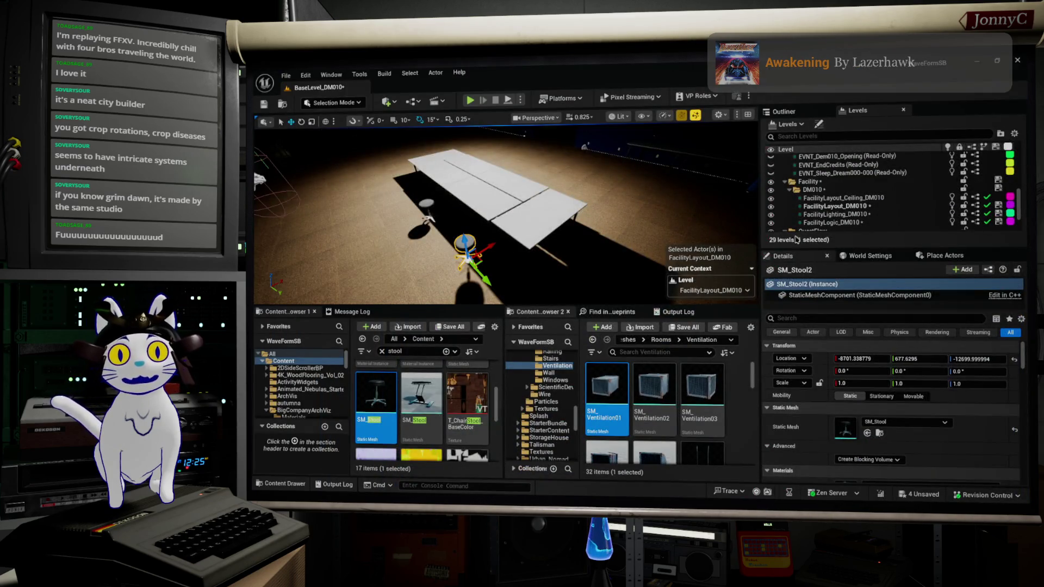
pyautogui.moveTo(555, 167); pyautogui.dragTo(555, 147)
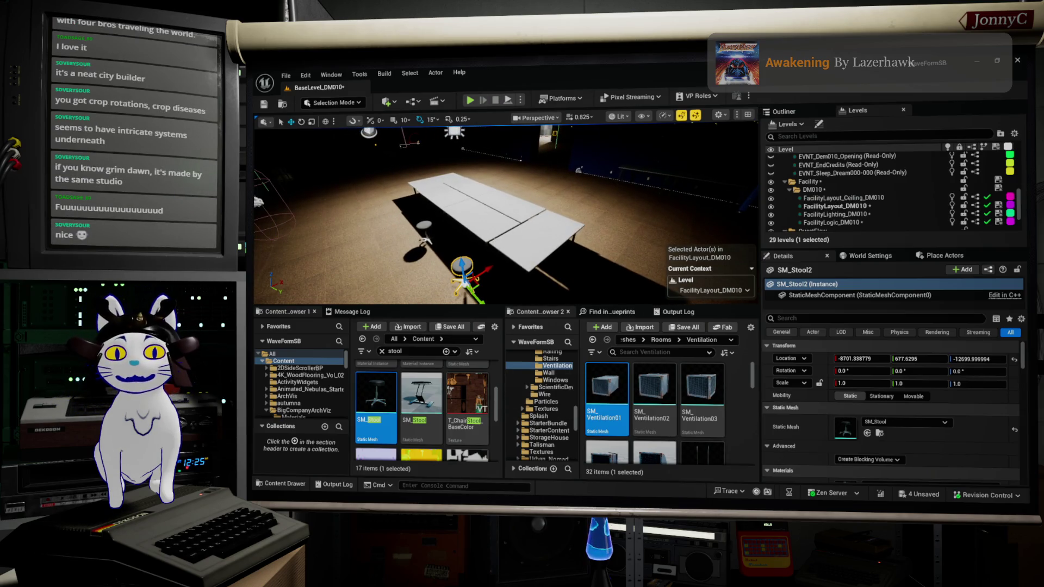
pyautogui.hotkey('alt', 'Tab')
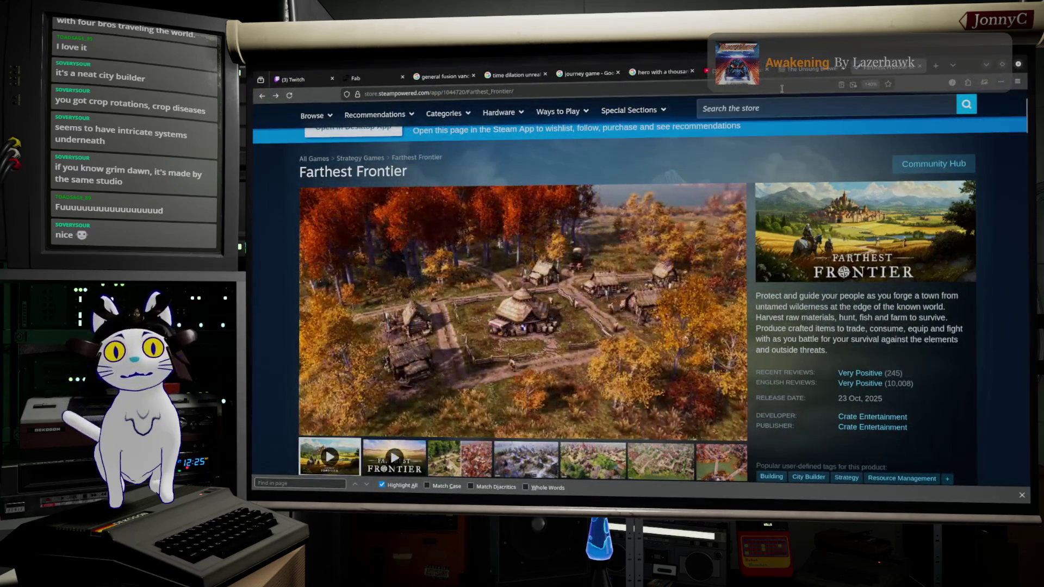
pyautogui.click(789, 112)
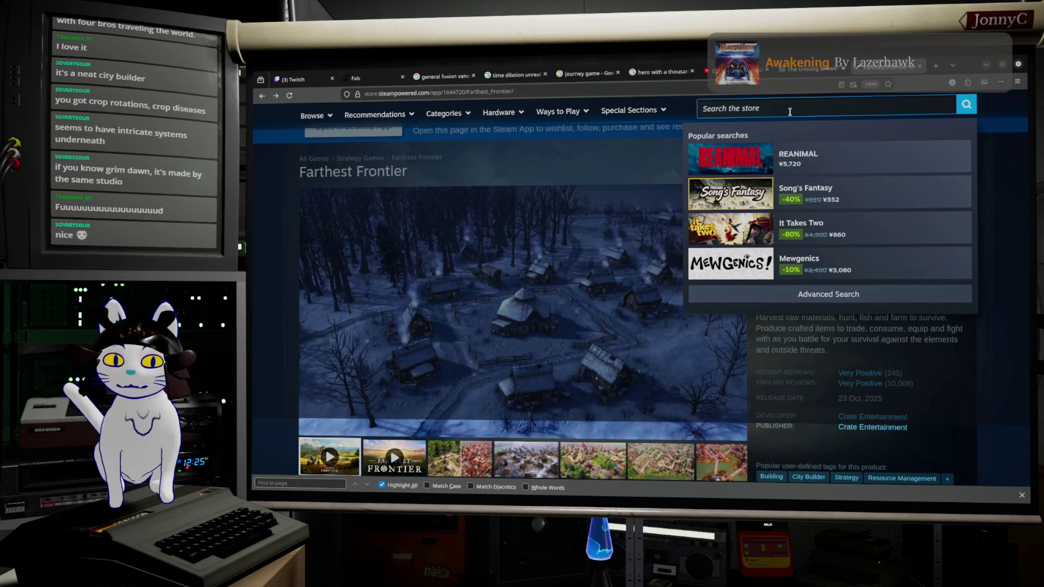
pyautogui.hotkey('alt', 'Tab')
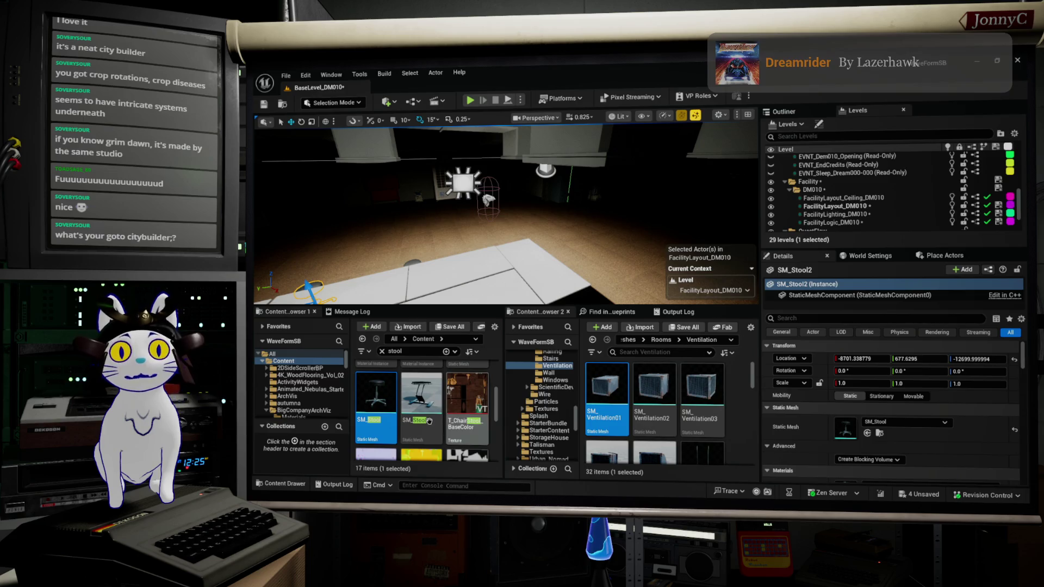
# Limit Content Browser 1's 'light' search to the Content folder
pyautogui.moveTo(434, 396)
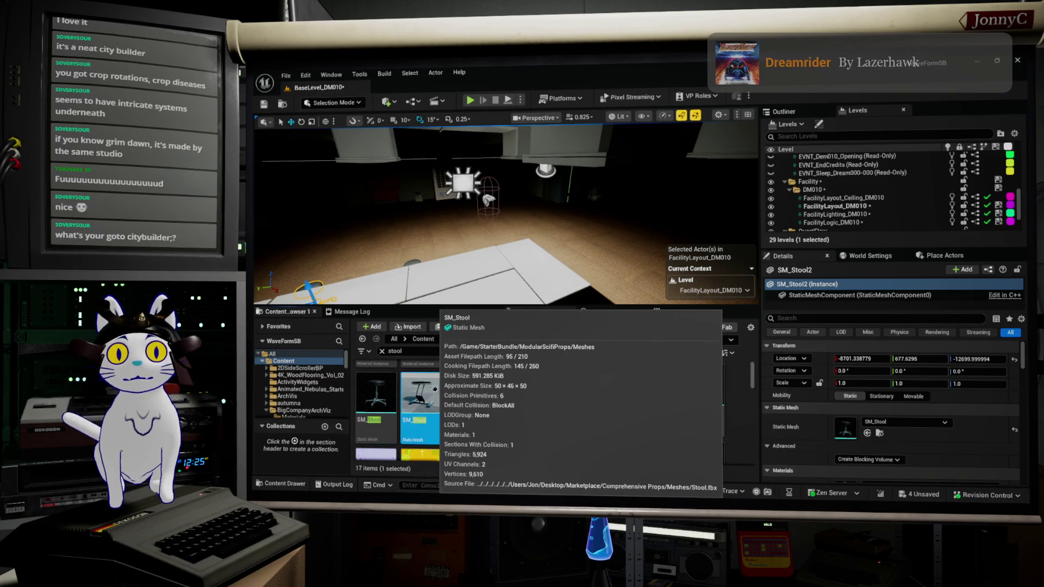
pyautogui.scroll(-3, 433, 396)
pyautogui.scroll(-2, 479, 417)
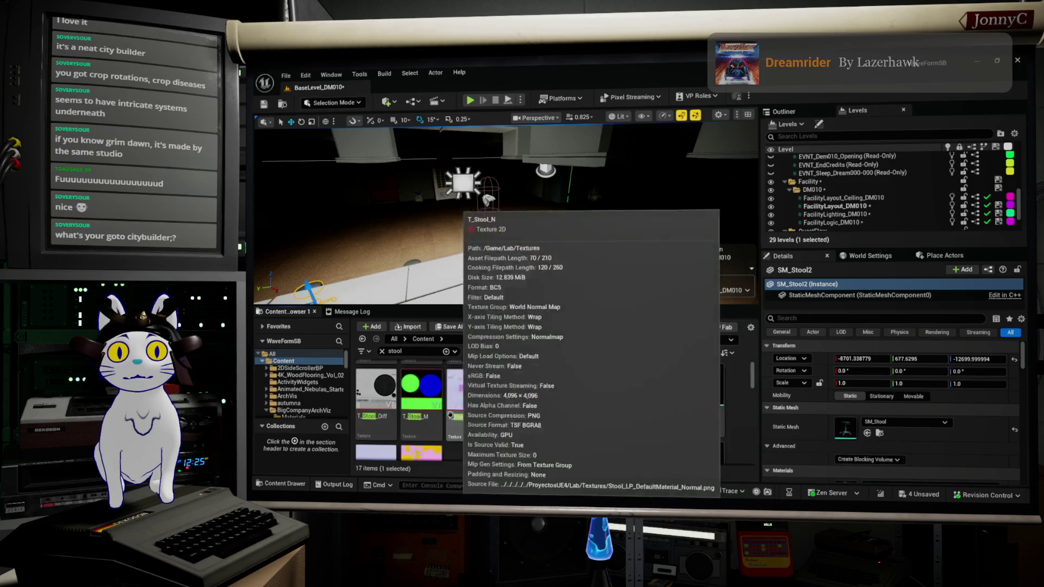
pyautogui.click(272, 354)
pyautogui.moveTo(489, 218)
pyautogui.mouseDown()
pyautogui.moveTo(523, 275)
pyautogui.moveTo(505, 244)
pyautogui.moveTo(536, 232)
pyautogui.mouseUp()
pyautogui.scroll(2, 381, 402)
pyautogui.click(336, 361)
pyautogui.write('light')
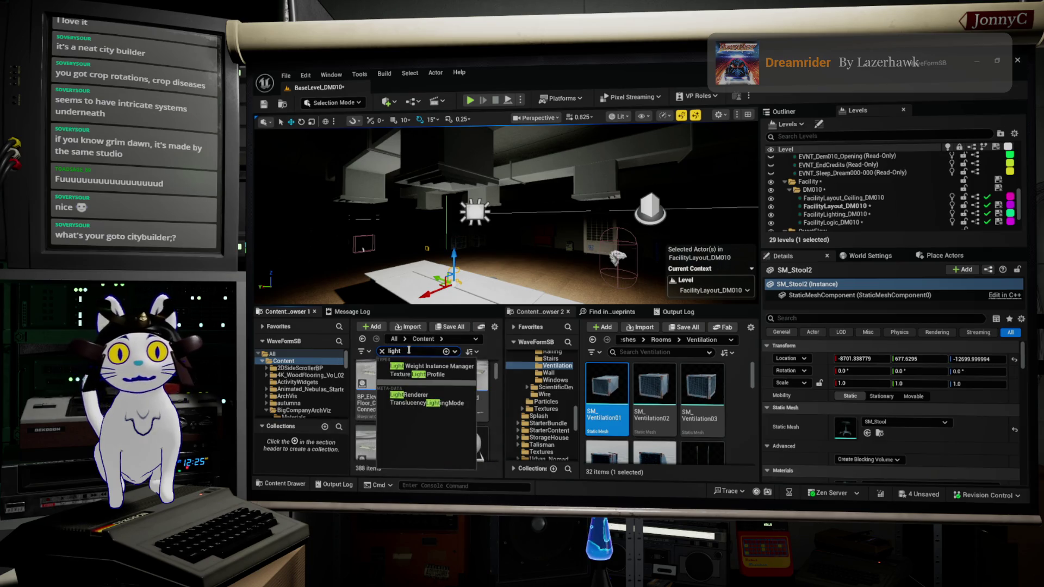
pyautogui.click(478, 394)
# Scroll through the 388 light-related assets found in Content
pyautogui.scroll(-2, 479, 394)
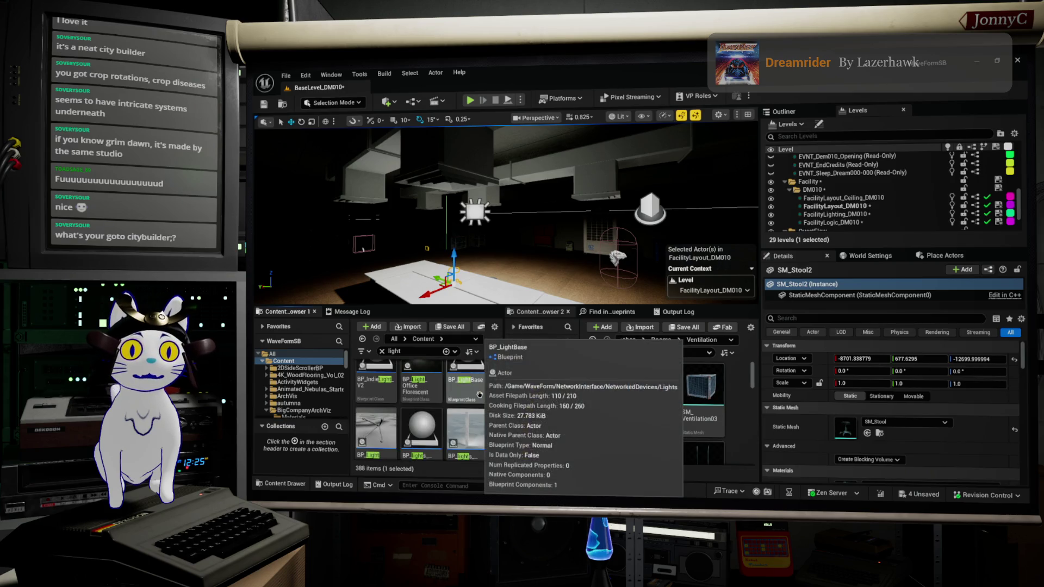
pyautogui.scroll(-1, 479, 394)
pyautogui.scroll(-1, 480, 394)
pyautogui.scroll(-2, 480, 395)
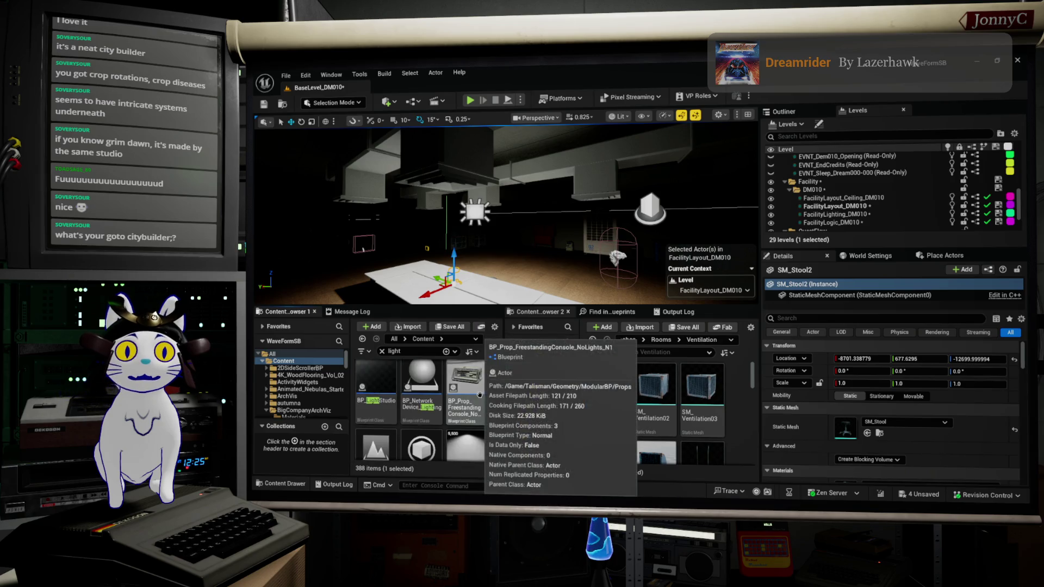
pyautogui.scroll(-1, 479, 394)
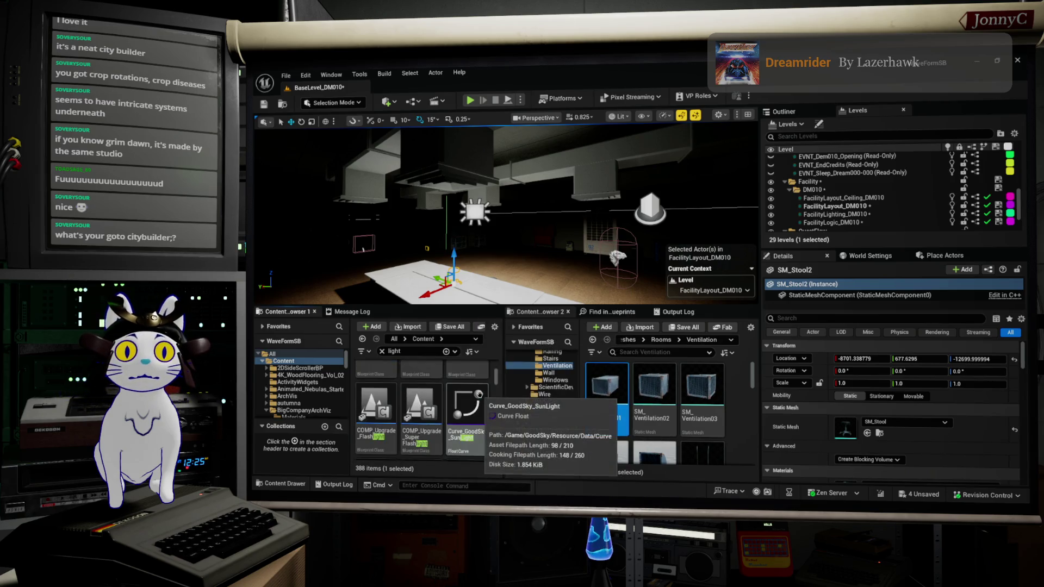
pyautogui.scroll(-3, 479, 394)
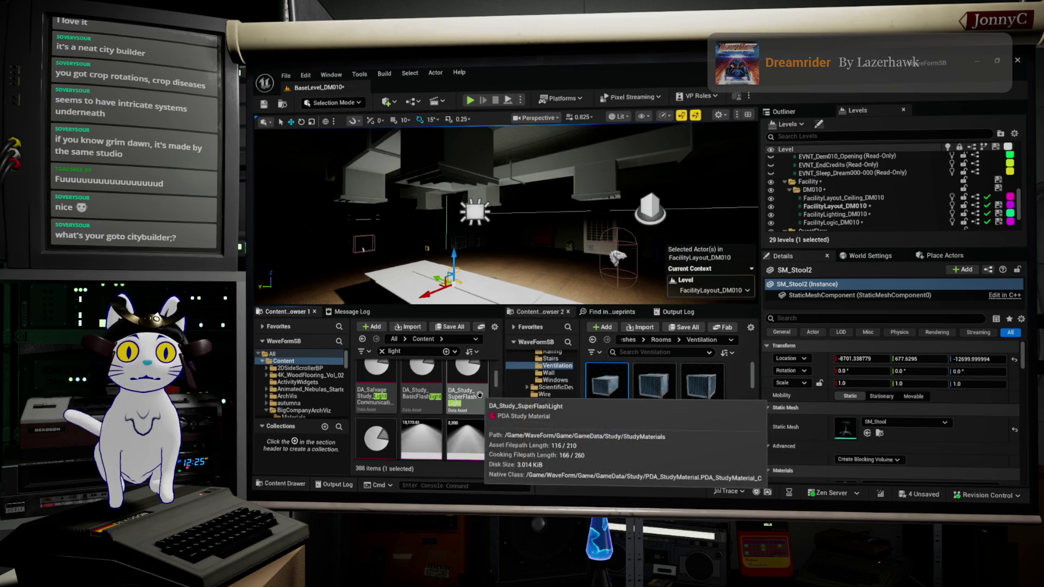
pyautogui.scroll(-1, 480, 395)
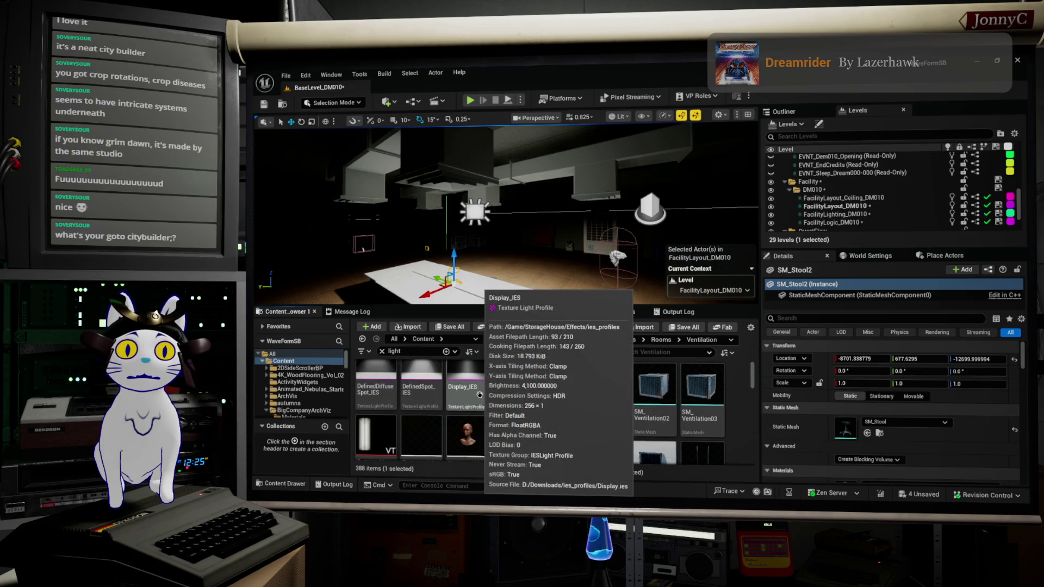
pyautogui.scroll(-1, 480, 394)
pyautogui.scroll(-1, 479, 394)
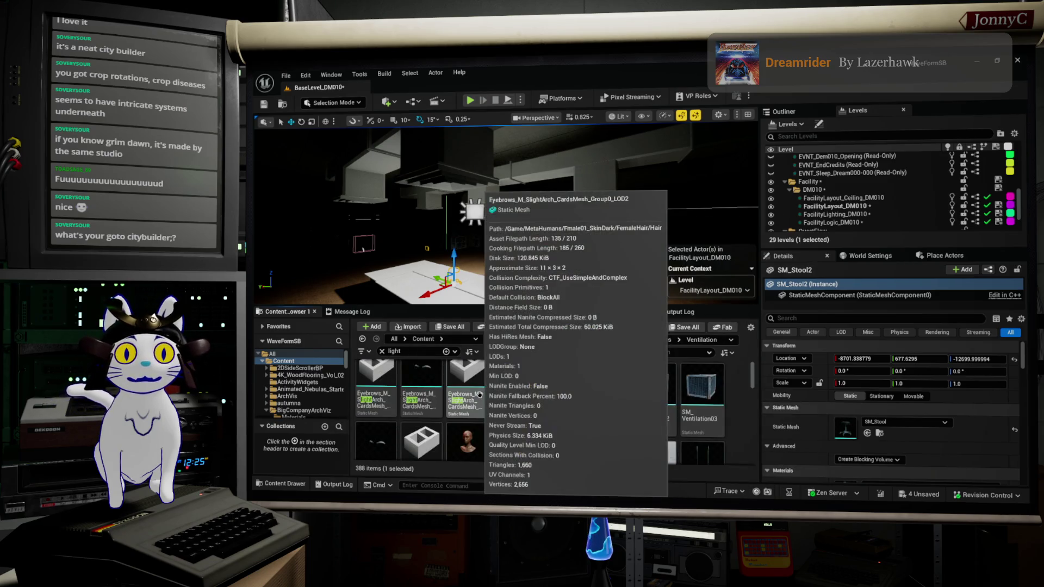
pyautogui.scroll(-1, 479, 395)
pyautogui.scroll(-1, 480, 395)
pyautogui.scroll(5, 479, 394)
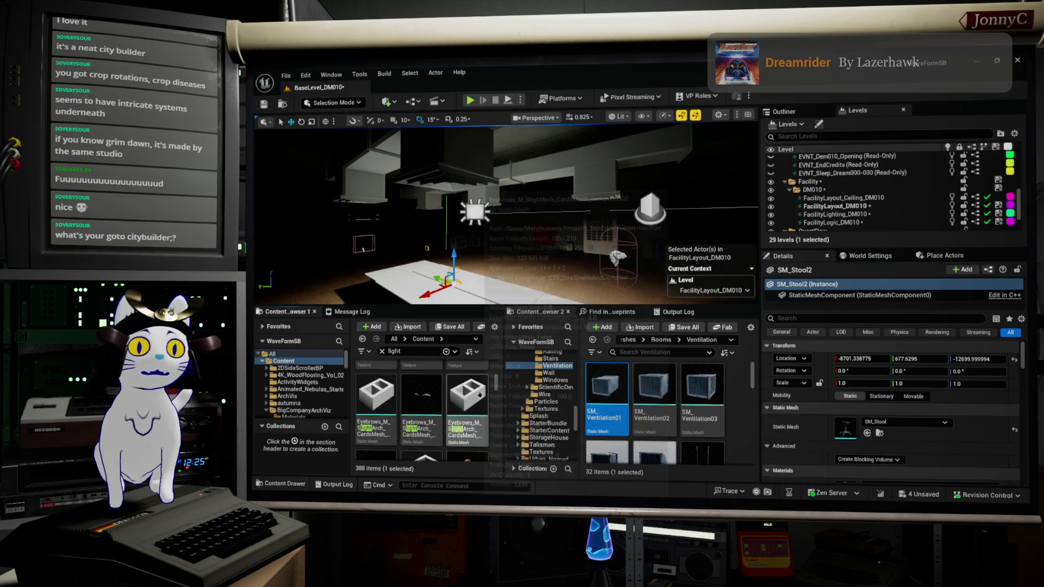
pyautogui.scroll(-1, 480, 394)
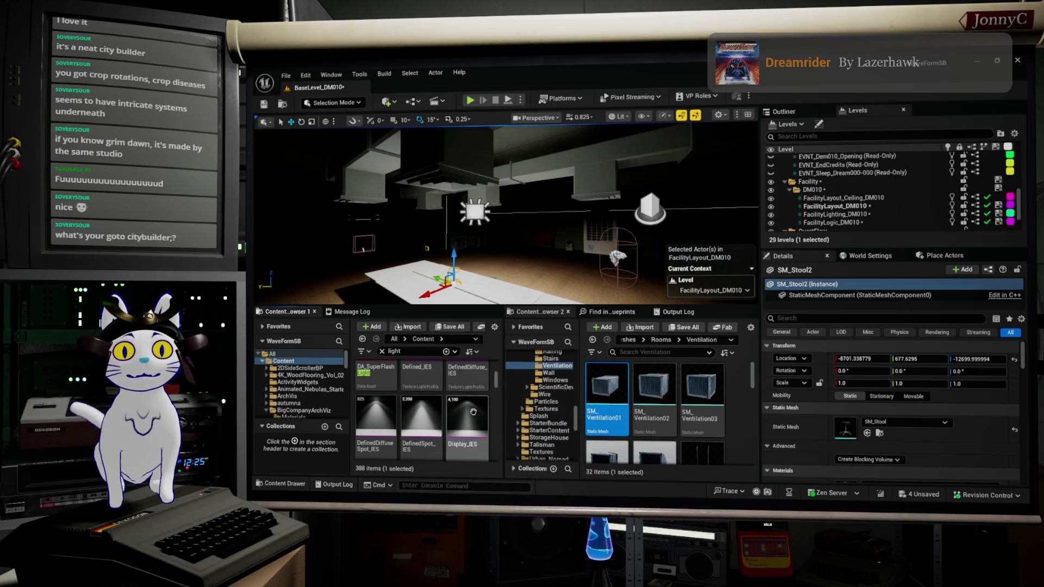
pyautogui.scroll(-3, 478, 419)
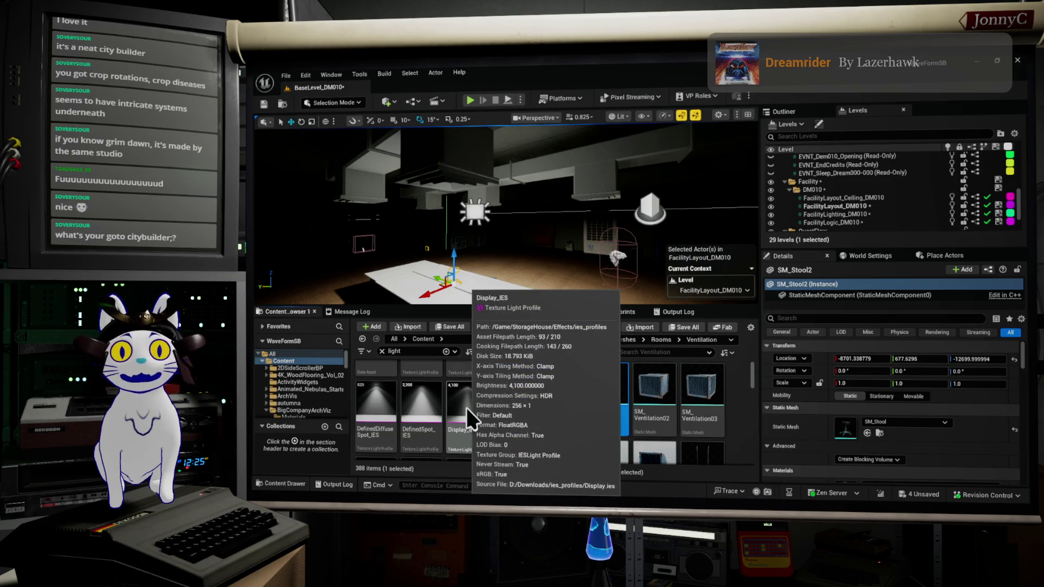
pyautogui.scroll(-3, 467, 408)
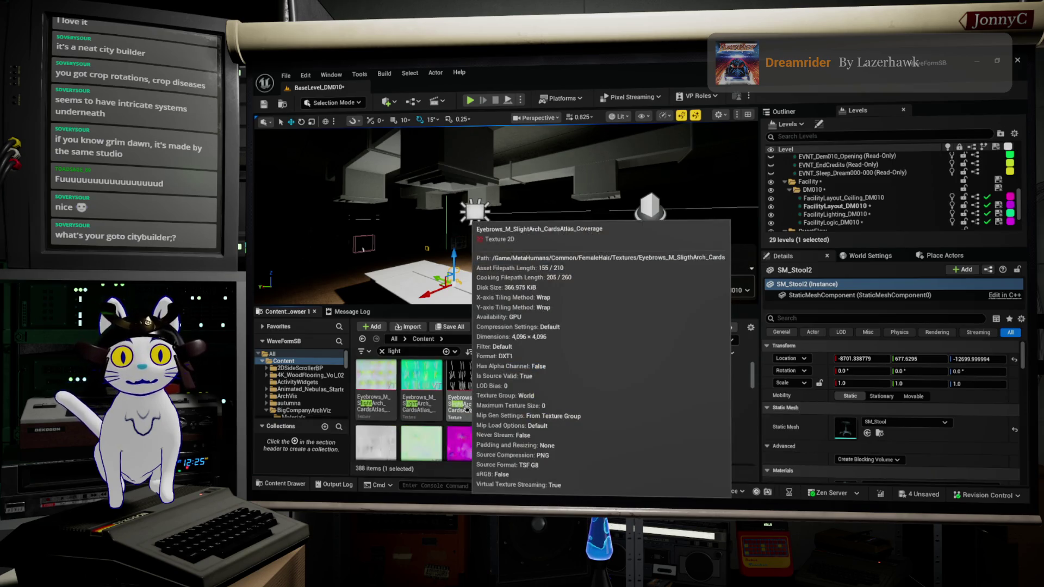
pyautogui.scroll(-5, 467, 409)
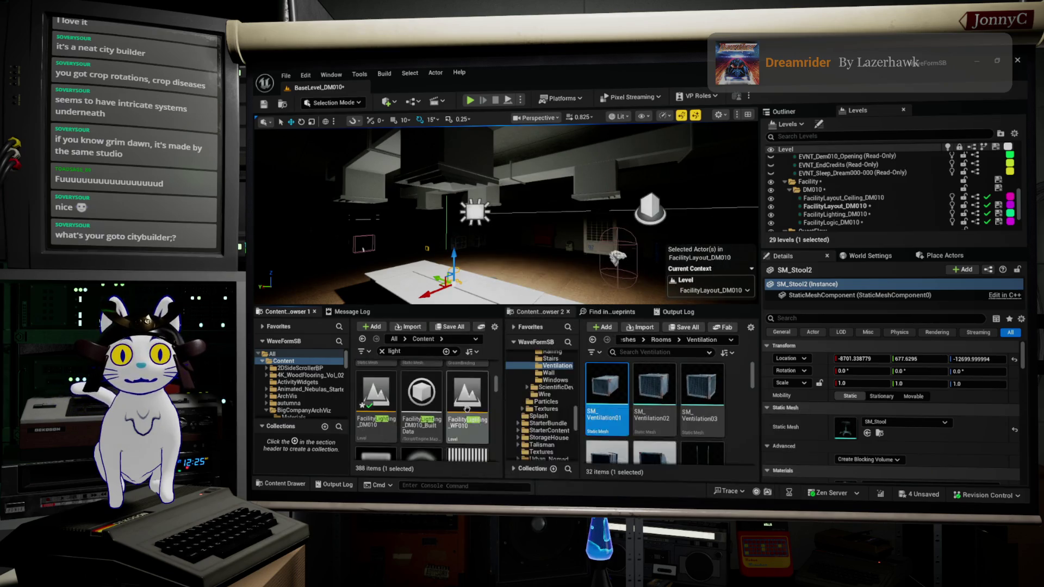
pyautogui.scroll(-5, 466, 409)
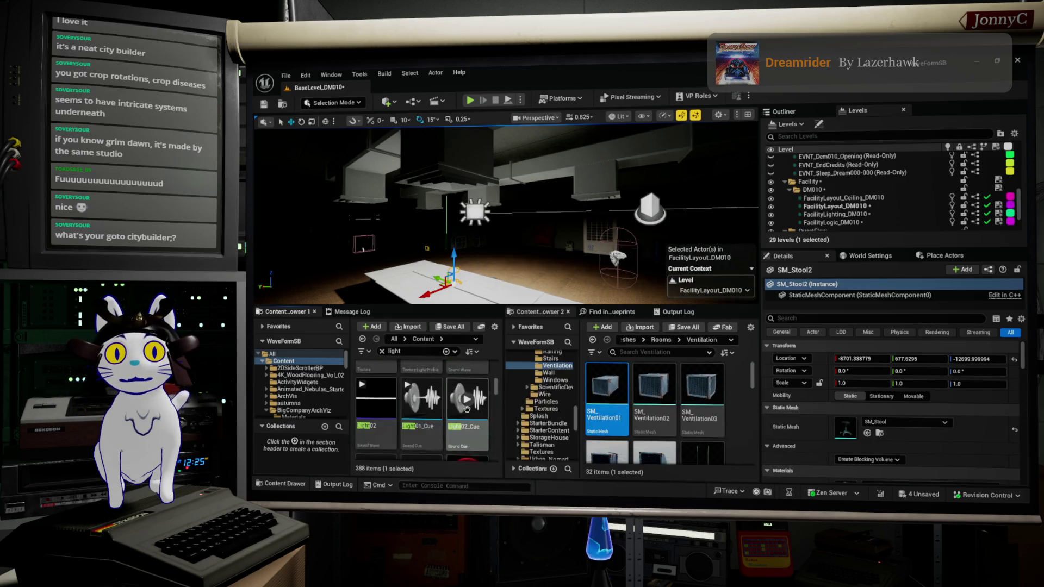
pyautogui.scroll(-3, 466, 409)
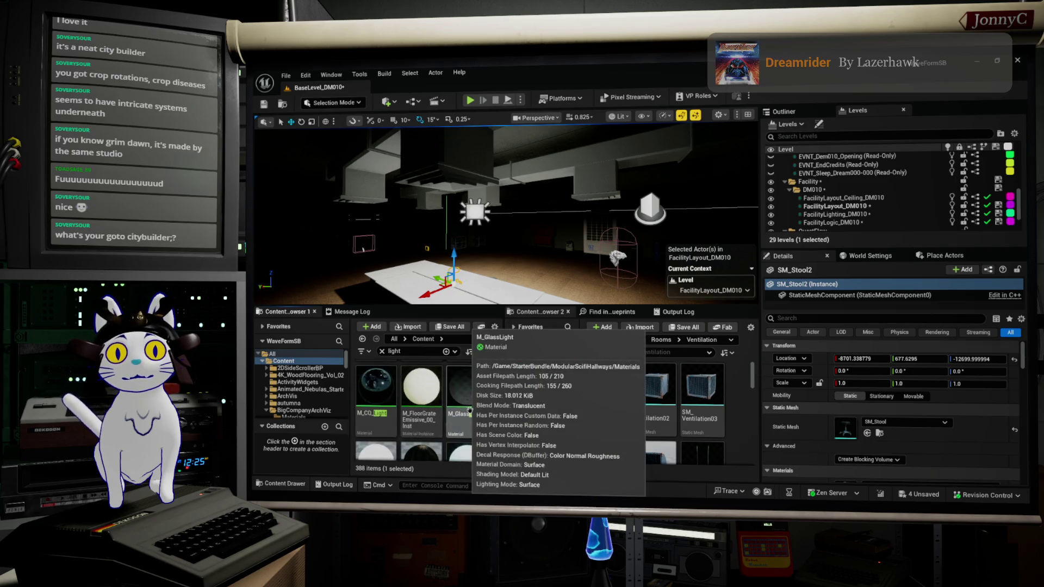
pyautogui.scroll(-4, 472, 412)
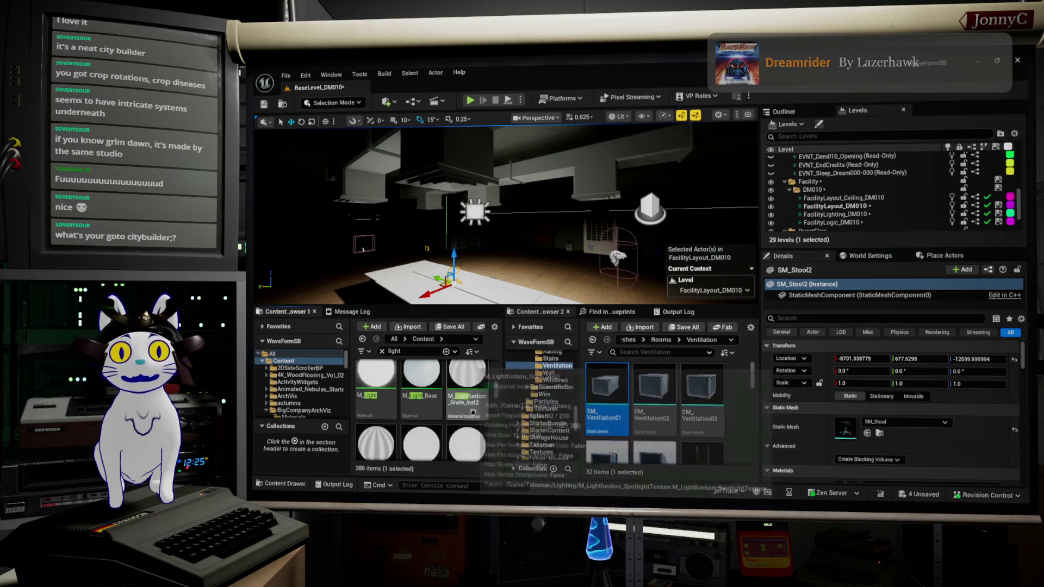
pyautogui.scroll(-3, 470, 412)
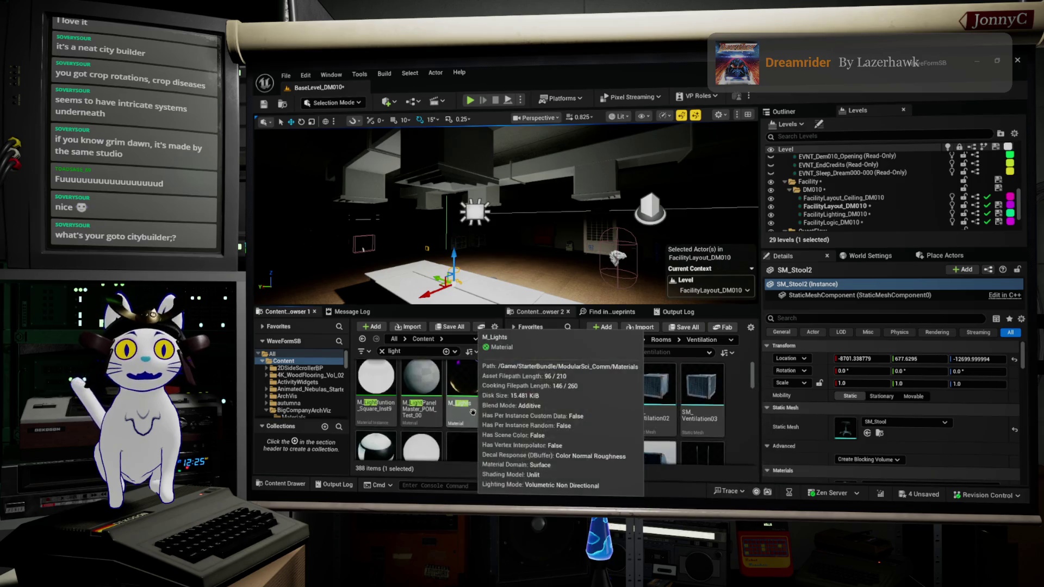
pyautogui.scroll(-5, 468, 413)
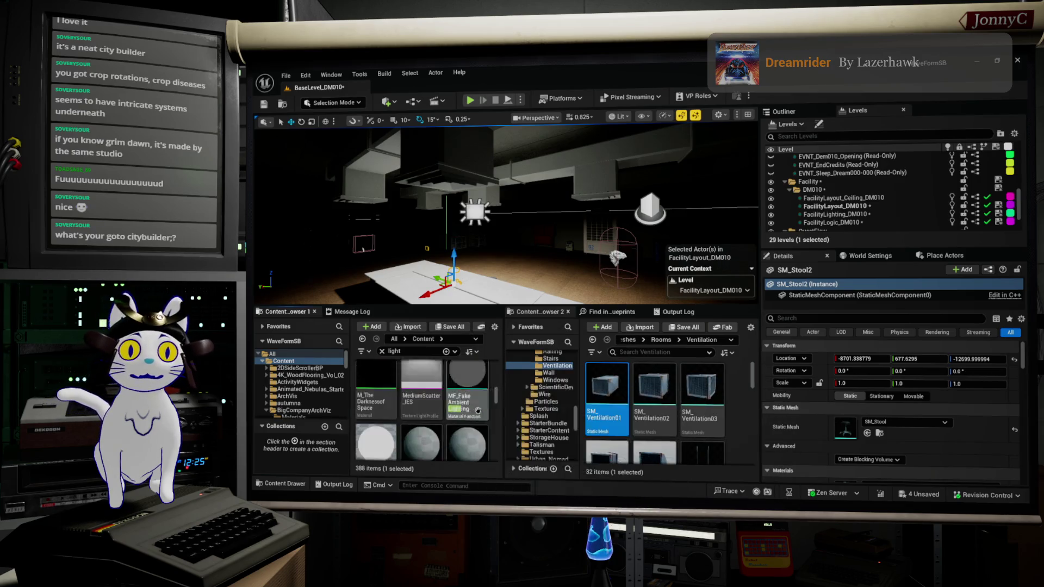
pyautogui.scroll(-2, 479, 411)
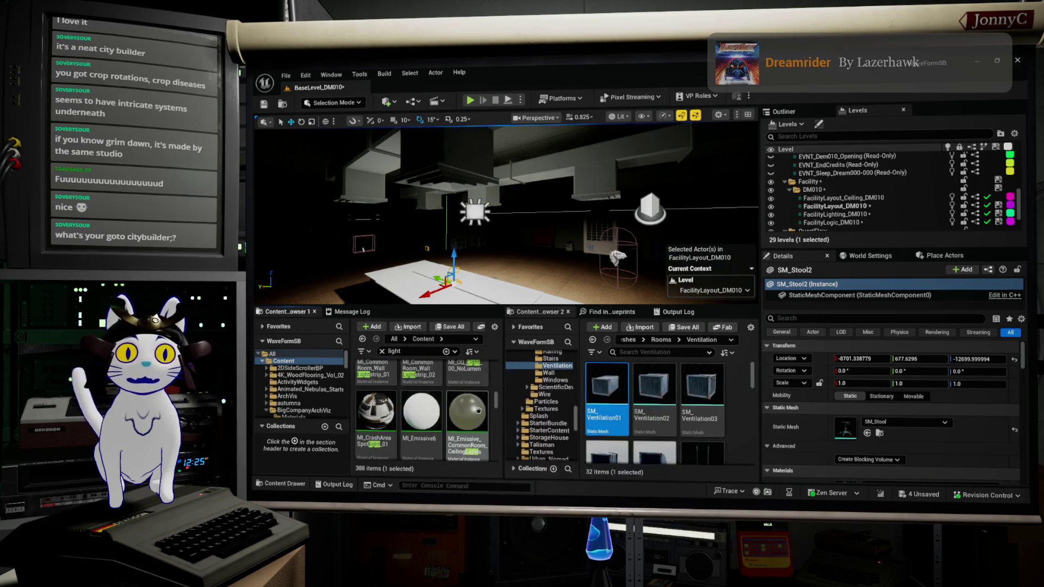
pyautogui.scroll(-2, 479, 411)
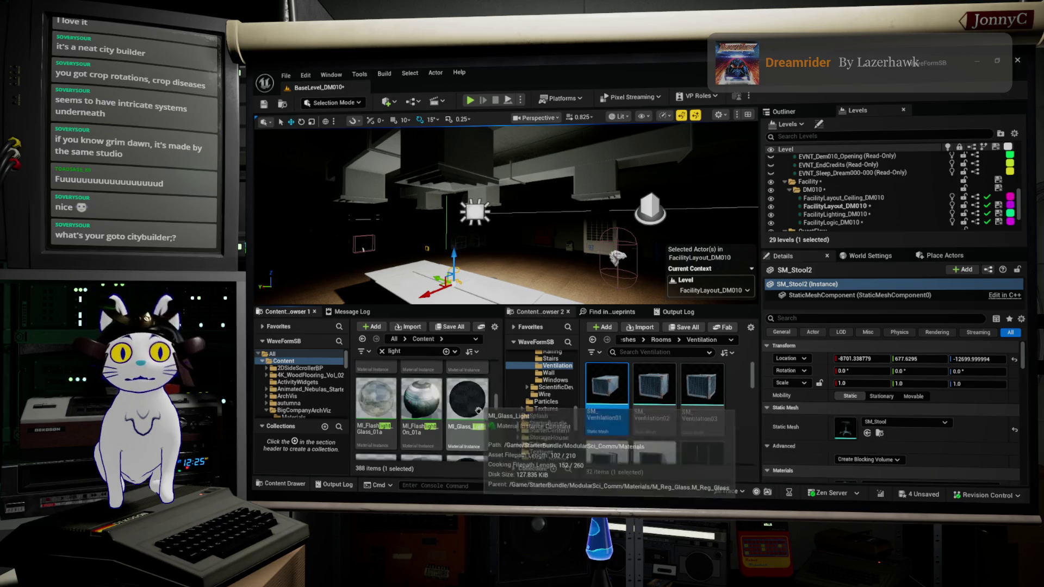
pyautogui.scroll(-2, 479, 410)
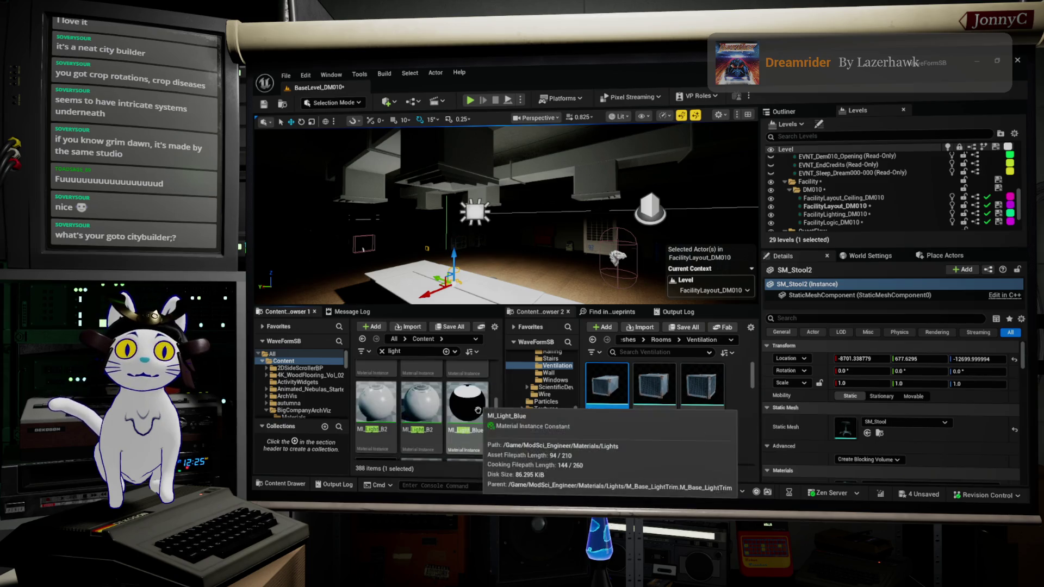
pyautogui.scroll(-2, 478, 410)
pyautogui.scroll(-2, 477, 411)
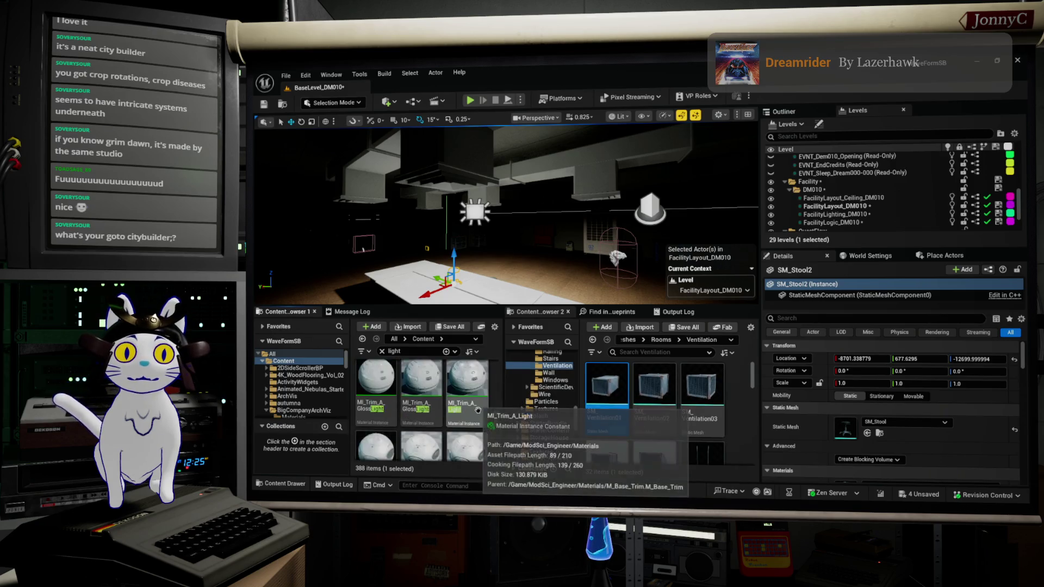
pyautogui.scroll(-5, 477, 412)
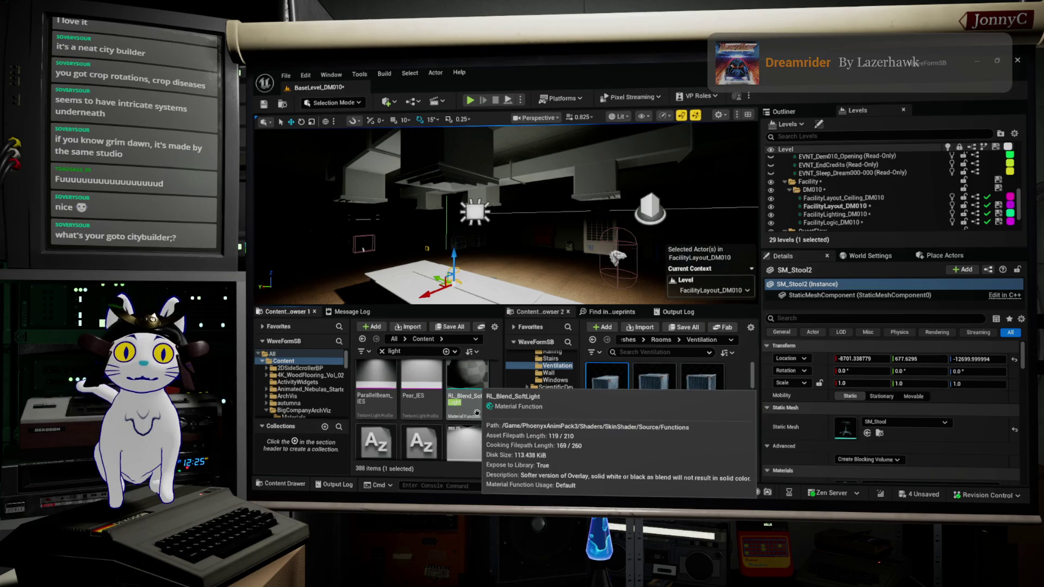
# Keep scrolling through the light search results in the content browser
pyautogui.scroll(-2, 470, 416)
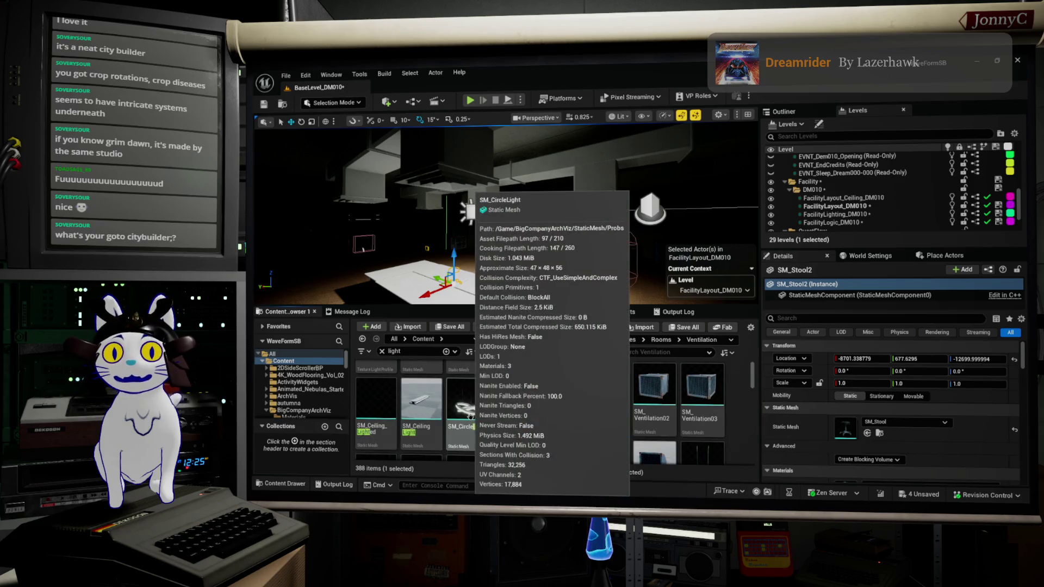
pyautogui.scroll(-2, 470, 416)
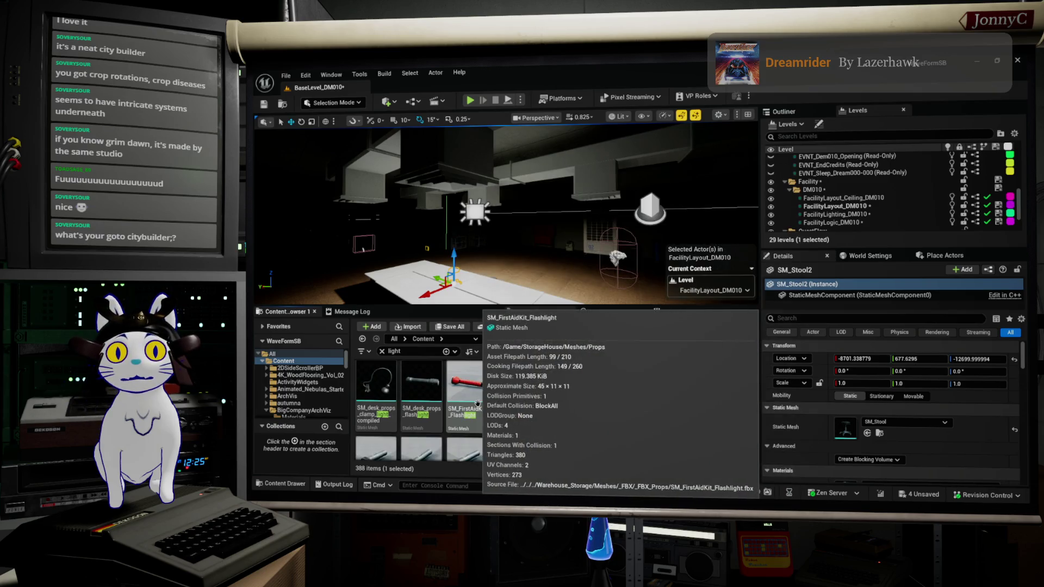
pyautogui.scroll(-2, 476, 395)
pyautogui.scroll(-2, 471, 386)
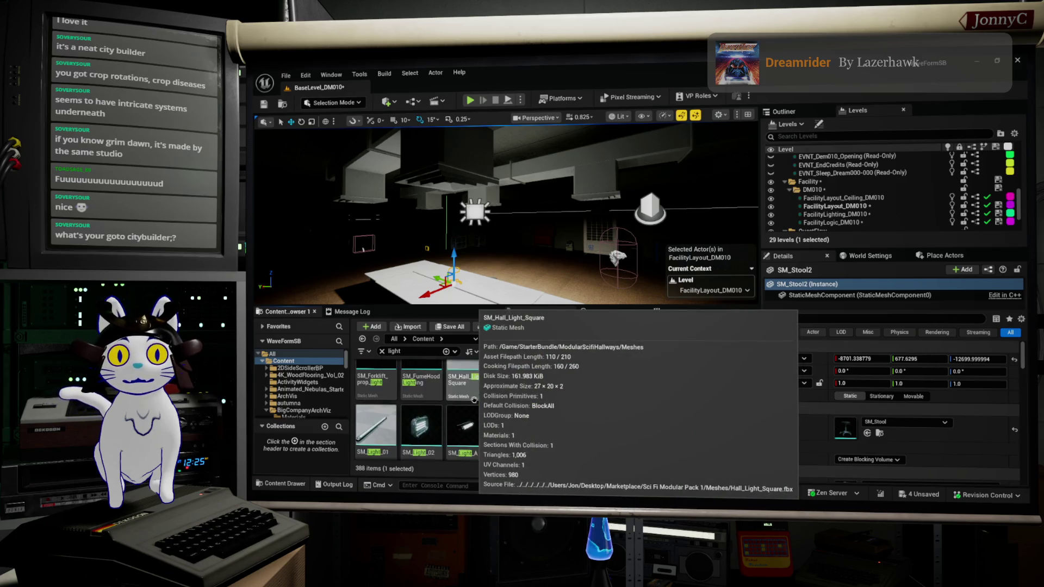
pyautogui.scroll(-1, 474, 400)
pyautogui.scroll(-2, 474, 399)
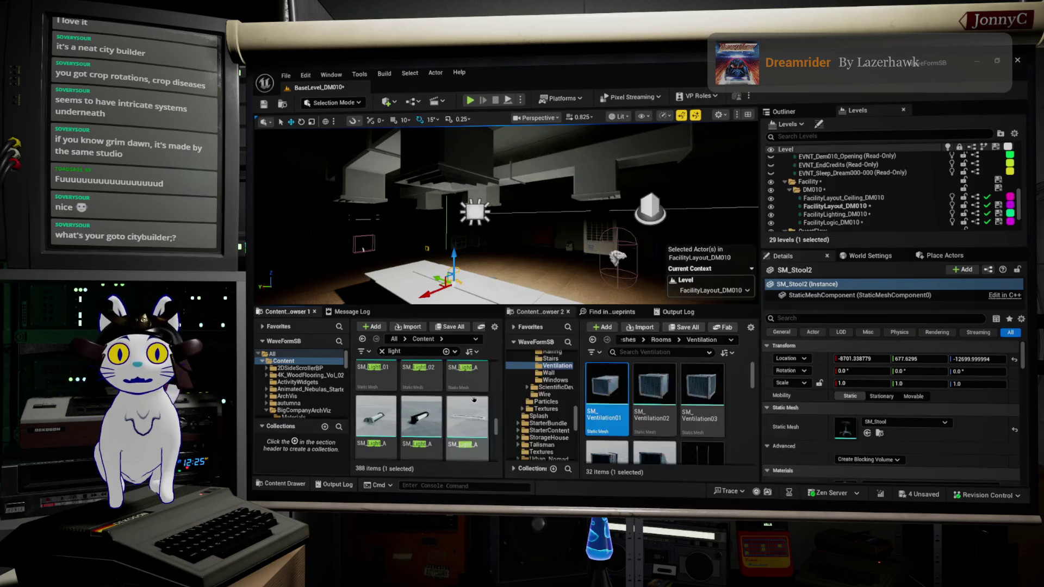
pyautogui.scroll(-2, 476, 410)
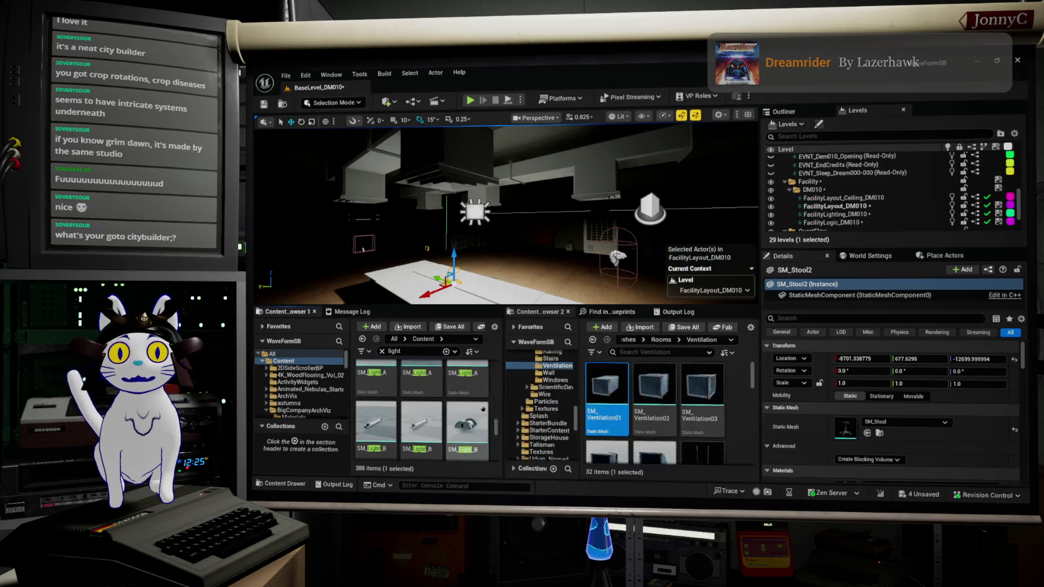
pyautogui.scroll(-2, 483, 409)
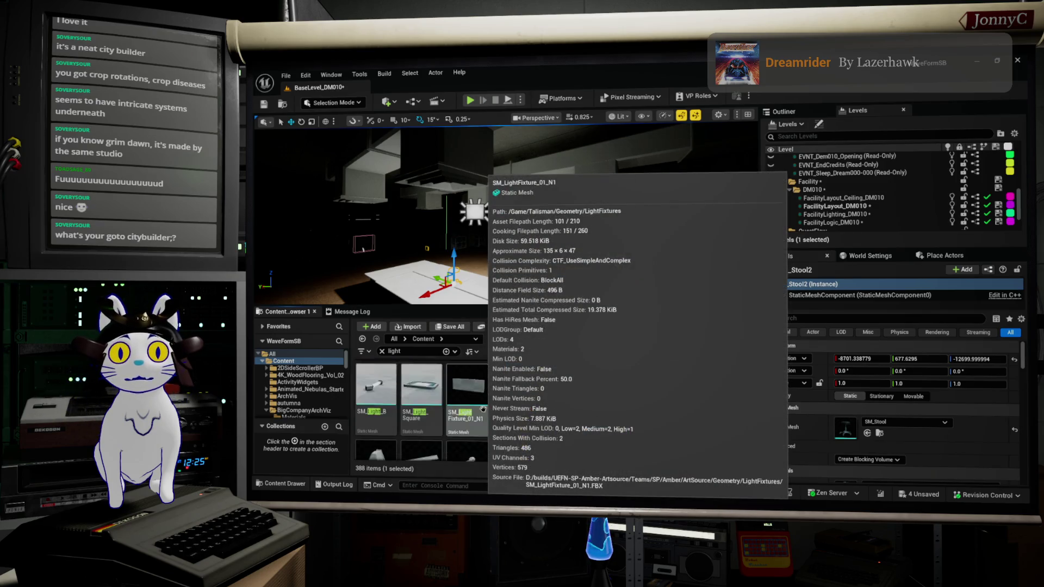
pyautogui.scroll(-3, 481, 411)
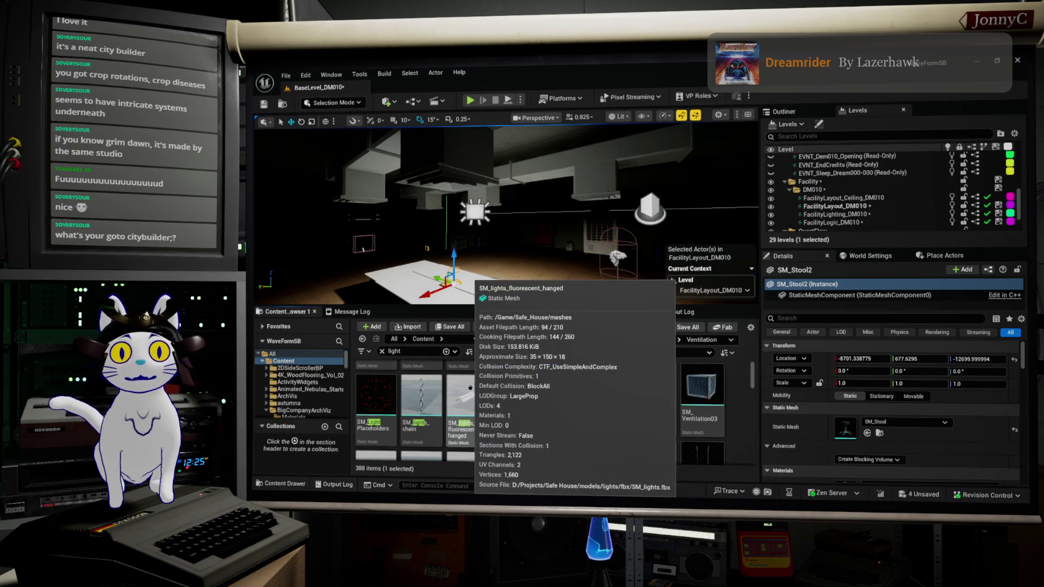
pyautogui.scroll(-3, 467, 388)
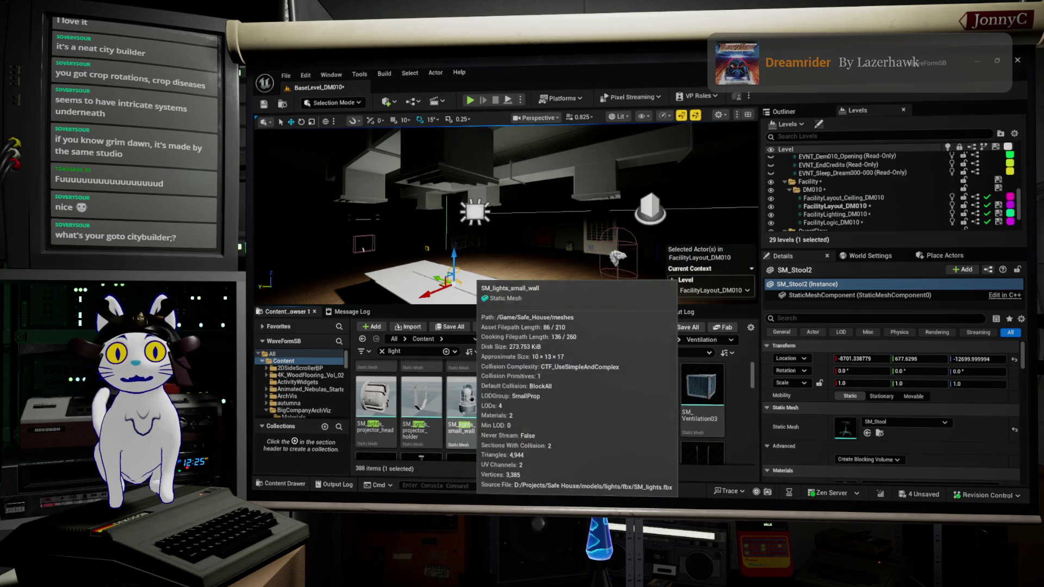
pyautogui.scroll(-3, 471, 398)
pyautogui.scroll(-5, 472, 399)
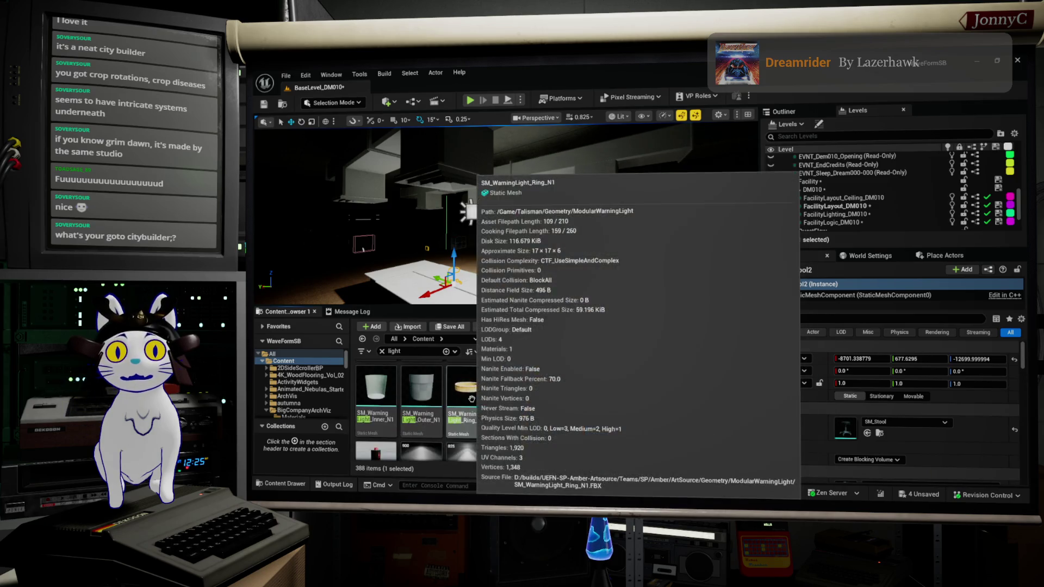
pyautogui.scroll(-5, 472, 399)
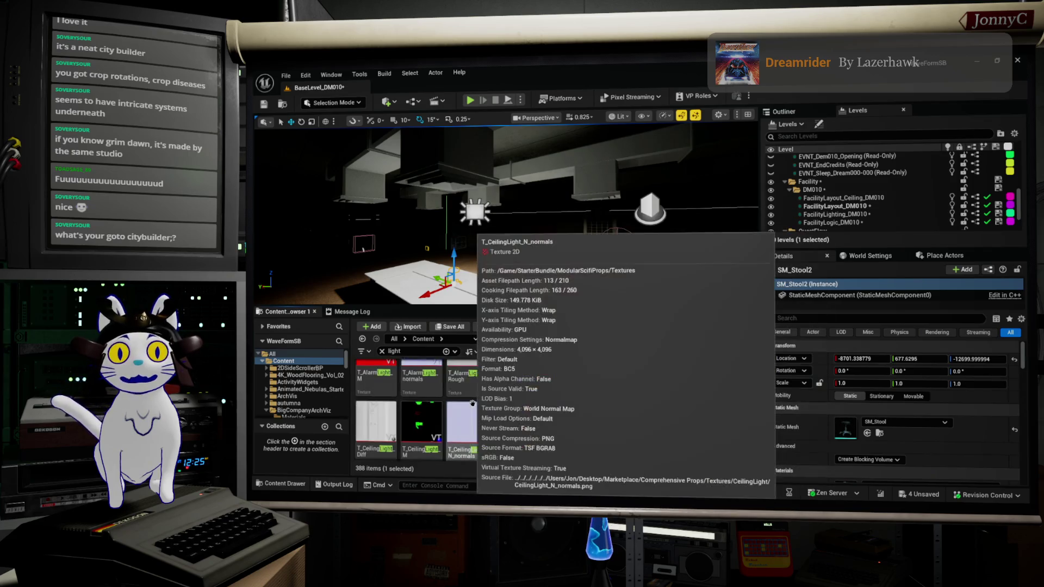
pyautogui.scroll(-5, 471, 404)
pyautogui.scroll(-5, 470, 405)
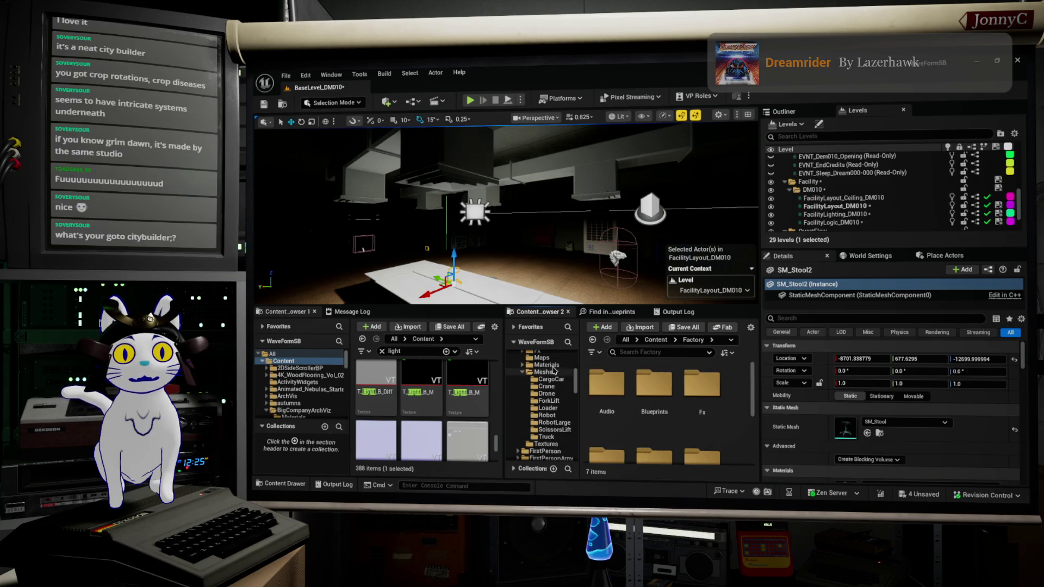
# Show Factory > Meshes in Content Browser 2 and browse its 723 assembly-line mesh thumbnails
pyautogui.click(550, 374)
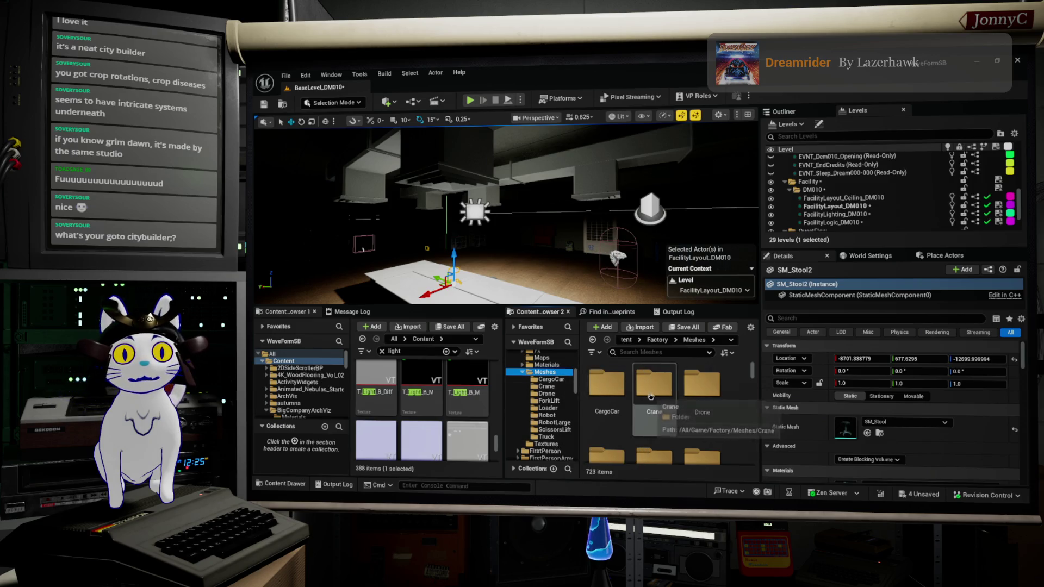
pyautogui.scroll(-2, 731, 417)
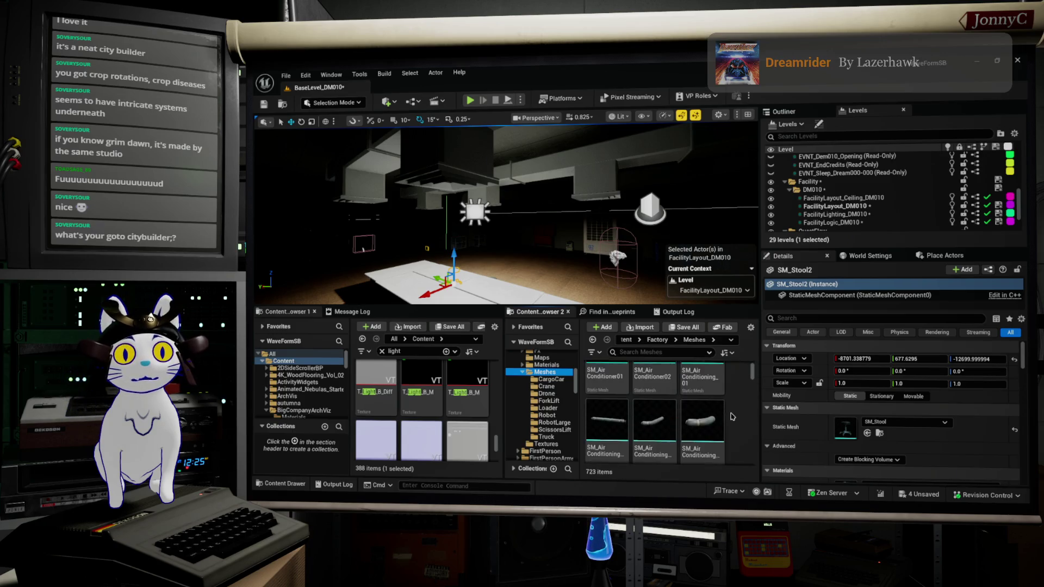
pyautogui.scroll(1, 731, 416)
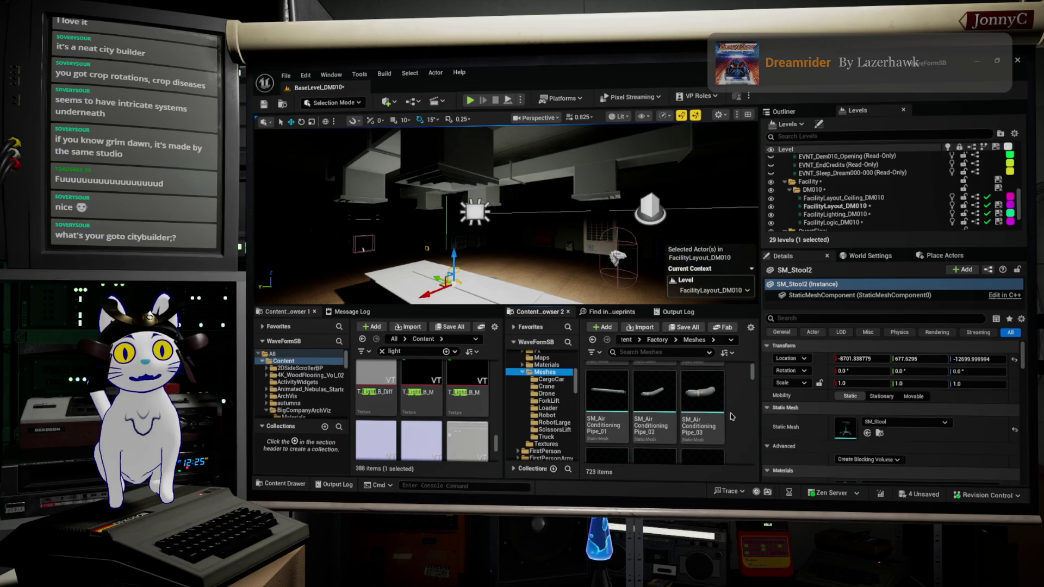
pyautogui.moveTo(712, 398)
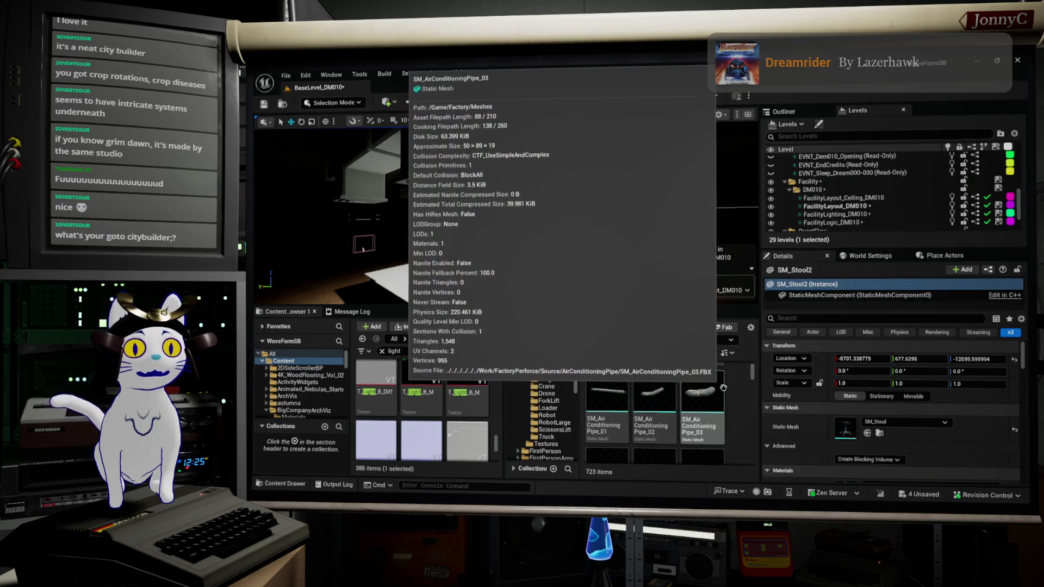
pyautogui.scroll(-1, 717, 391)
pyautogui.scroll(-3, 724, 385)
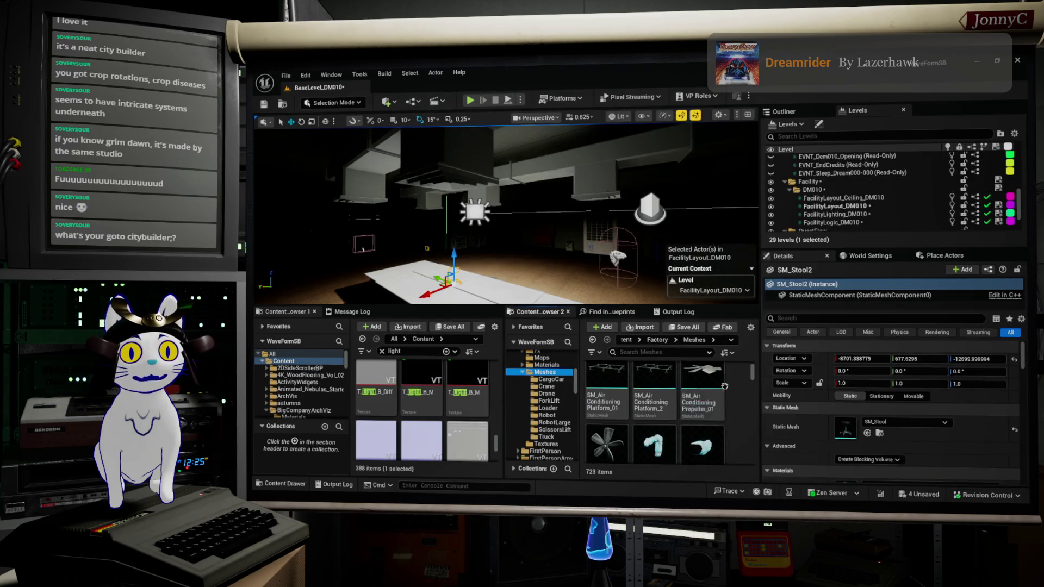
pyautogui.scroll(-3, 732, 388)
pyautogui.scroll(-5, 731, 388)
pyautogui.scroll(3, 732, 387)
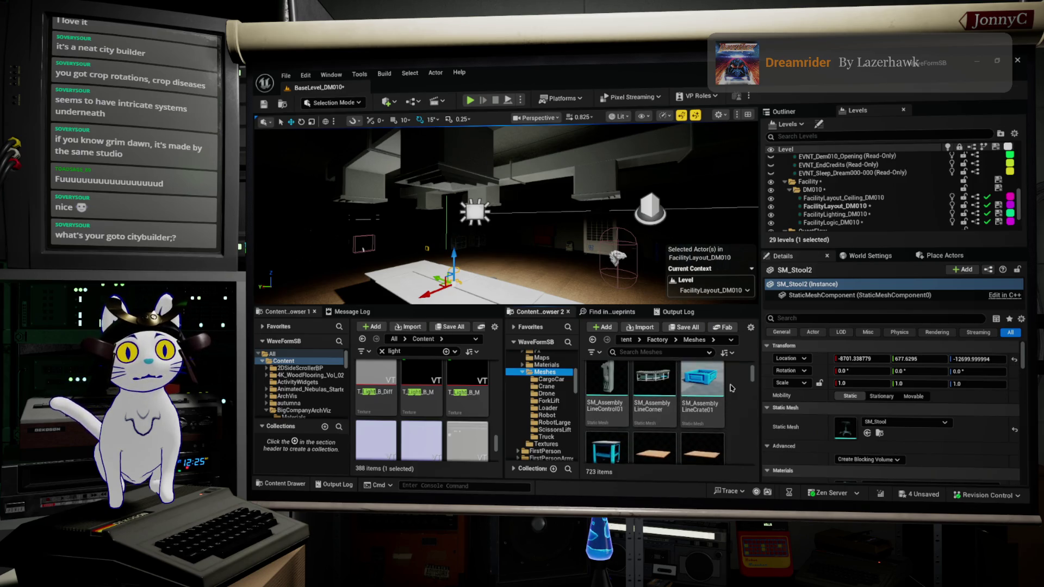
pyautogui.scroll(1, 731, 388)
pyautogui.moveTo(709, 421)
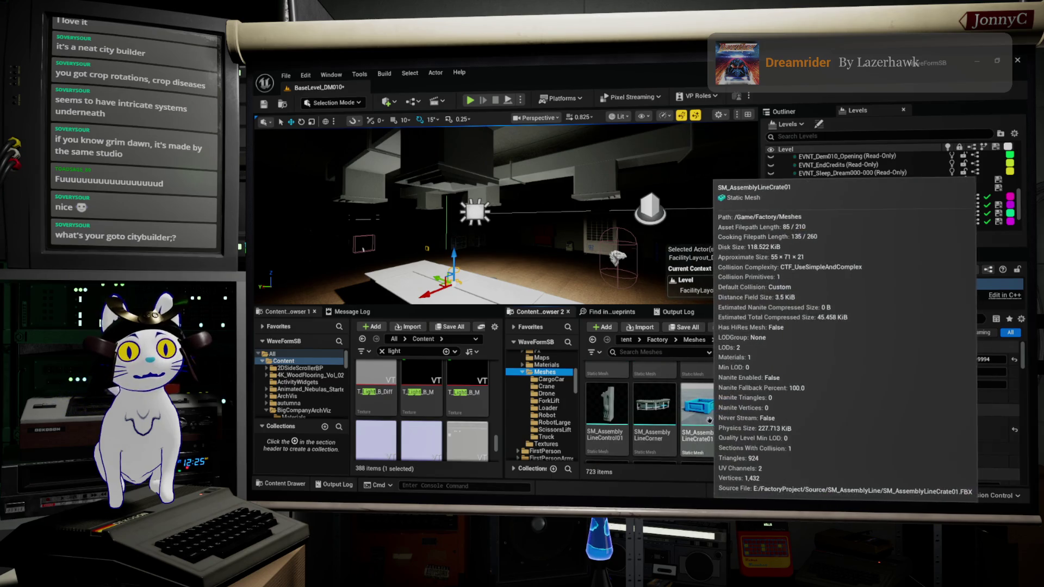
pyautogui.scroll(-1, 626, 447)
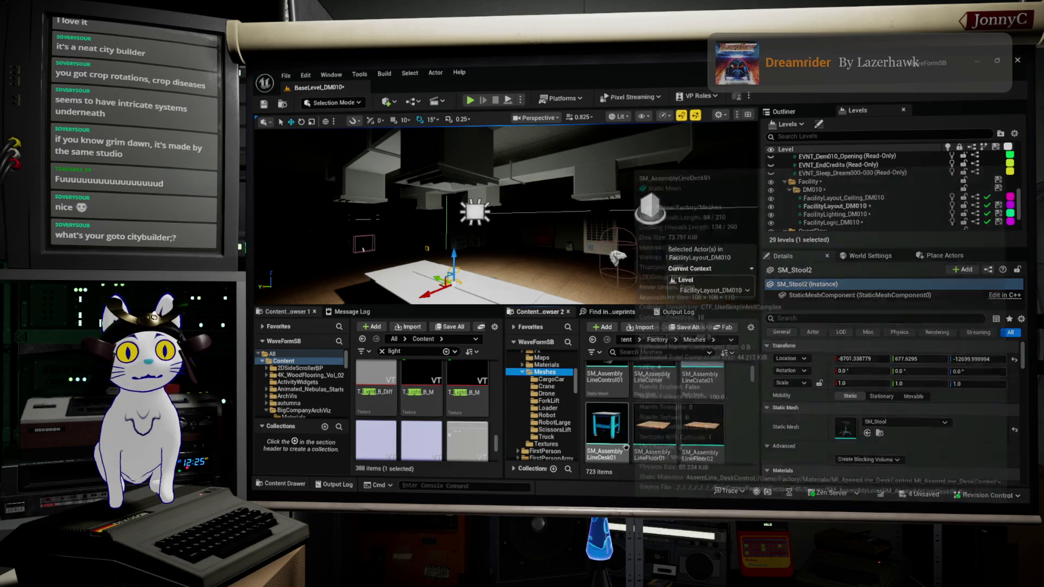
pyautogui.moveTo(537, 228)
pyautogui.mouseDown()
pyautogui.moveTo(625, 234)
pyautogui.moveTo(575, 141)
pyautogui.mouseUp()
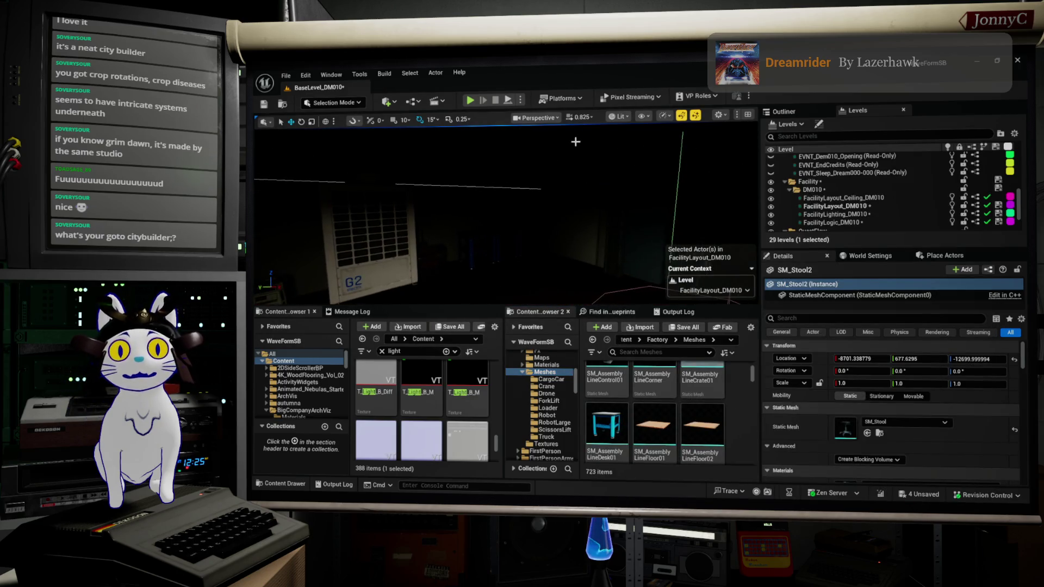
# Switch the viewport to Unlit and place SM_AssemblyLineCrate01 on the blue table
pyautogui.click(621, 117)
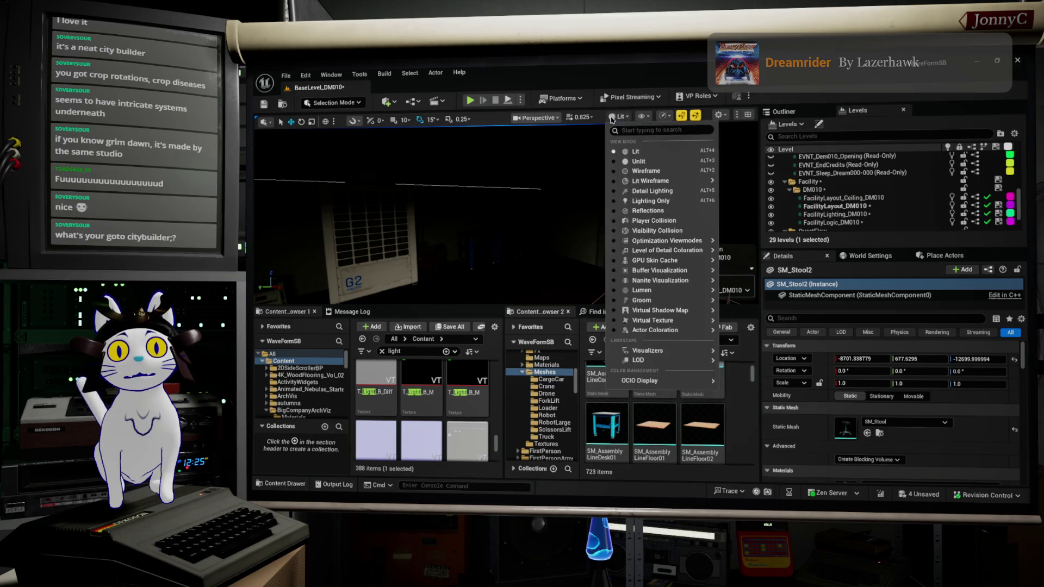
pyautogui.click(639, 162)
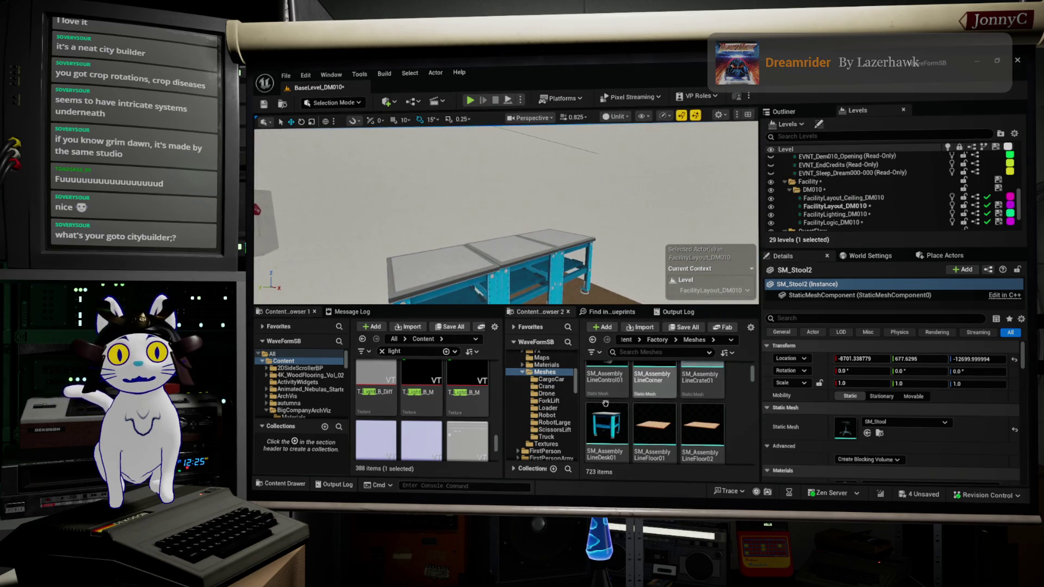
pyautogui.moveTo(701, 383); pyautogui.dragTo(419, 256)
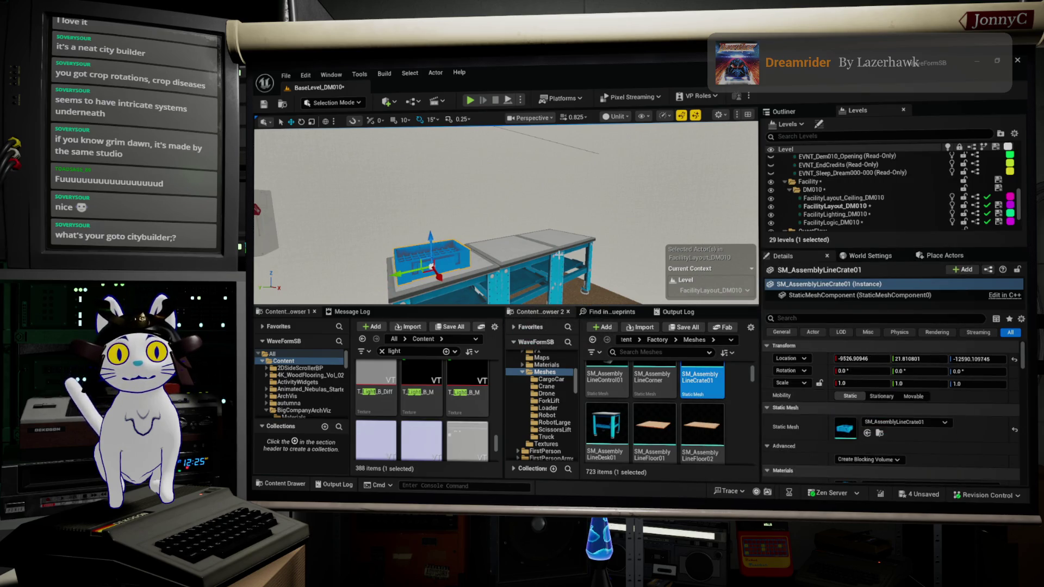
# Place an SM_AssemblyLineTable01 on the floor near the red door wall
pyautogui.scroll(-3, 723, 415)
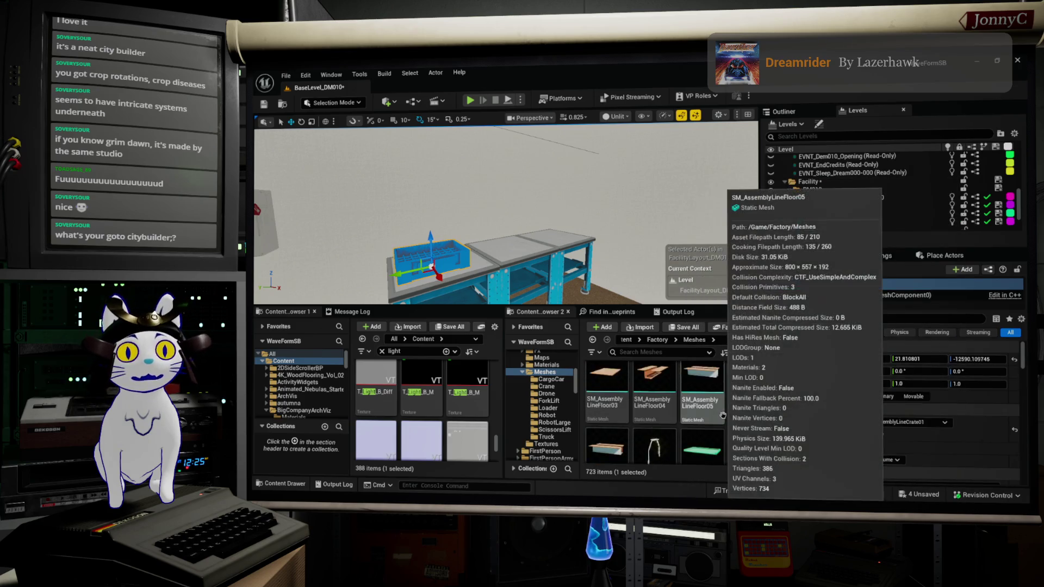
pyautogui.scroll(-1, 723, 415)
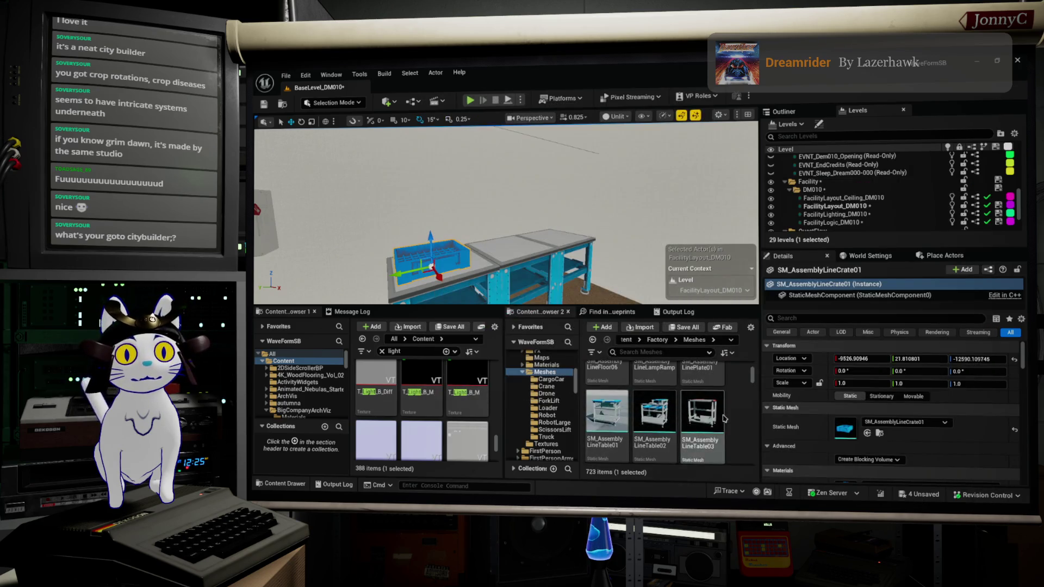
pyautogui.scroll(-1, 713, 402)
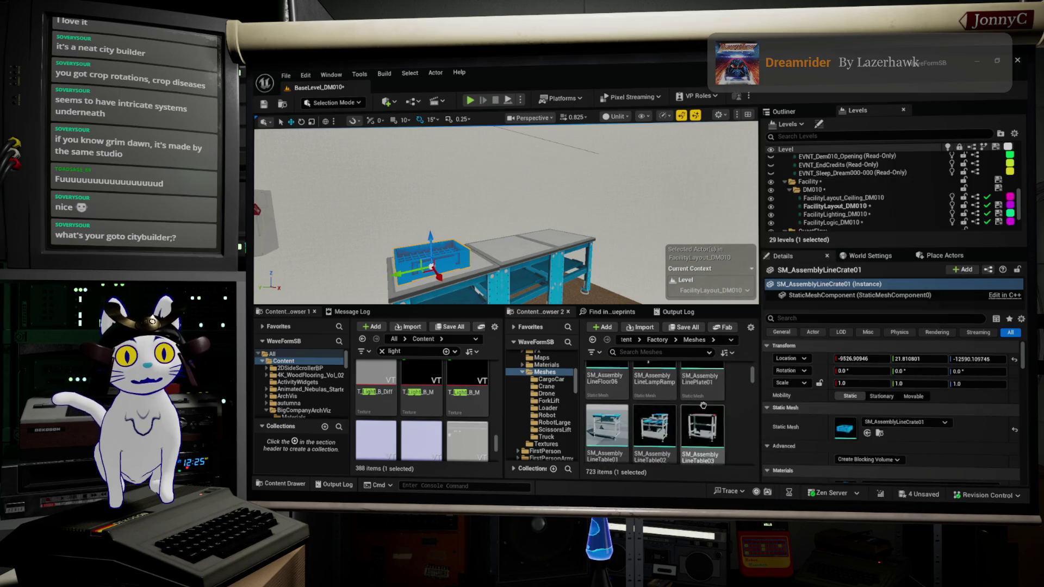
pyautogui.scroll(-1, 705, 404)
pyautogui.moveTo(705, 392)
pyautogui.mouseDown()
pyautogui.moveTo(587, 256)
pyautogui.moveTo(626, 277)
pyautogui.moveTo(721, 408)
pyautogui.moveTo(701, 387)
pyautogui.mouseUp()
pyautogui.scroll(-5, 625, 293)
pyautogui.moveTo(625, 293); pyautogui.dragTo(505, 295)
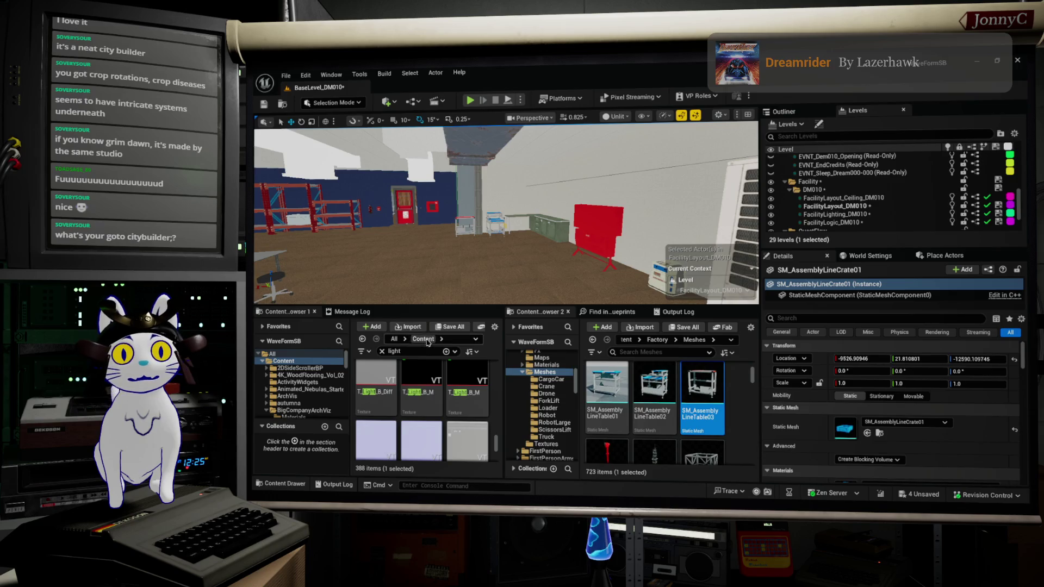
pyautogui.moveTo(587, 380); pyautogui.dragTo(463, 217)
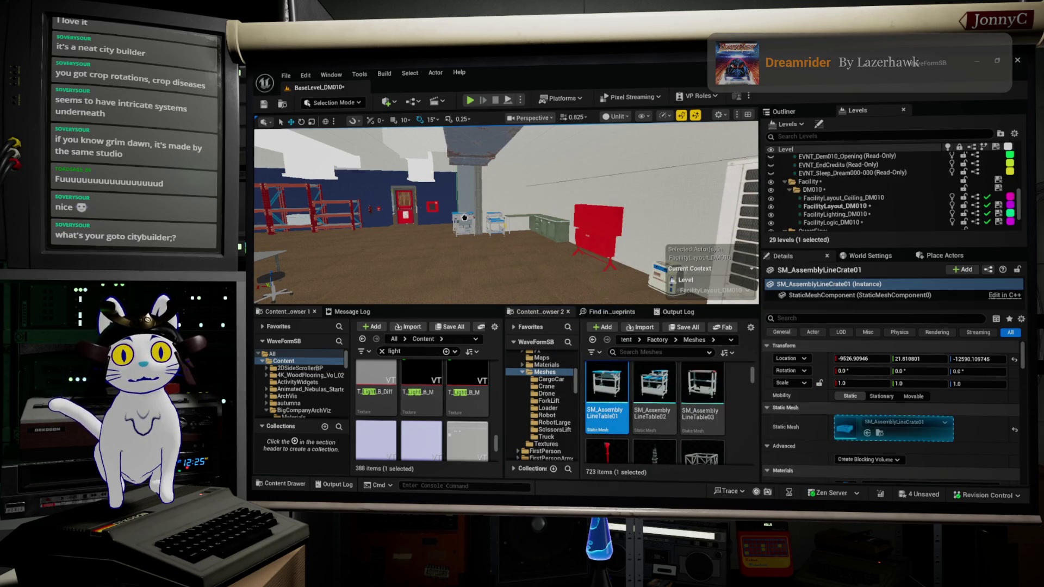
pyautogui.moveTo(540, 251)
pyautogui.mouseDown()
pyautogui.moveTo(530, 195)
pyautogui.moveTo(549, 223)
pyautogui.moveTo(532, 212)
pyautogui.moveTo(517, 229)
pyautogui.mouseUp()
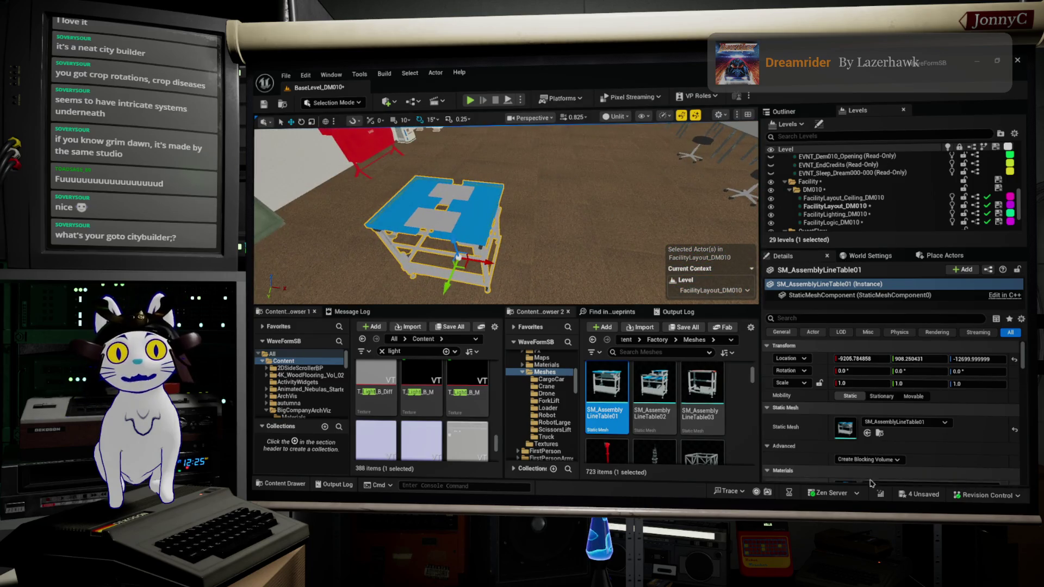
pyautogui.scroll(-2, 717, 398)
pyautogui.scroll(-4, 717, 397)
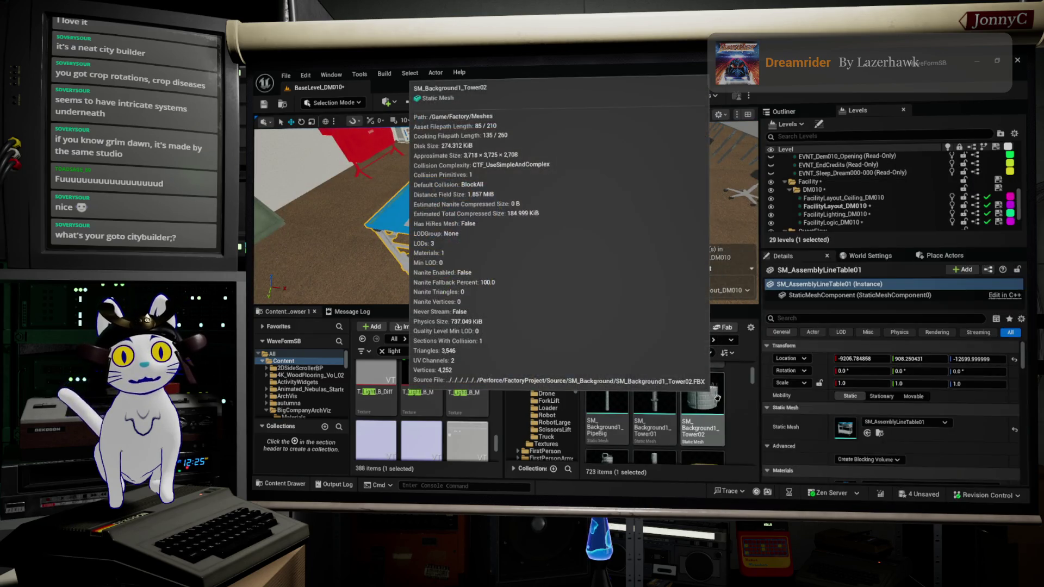
pyautogui.scroll(-4, 717, 397)
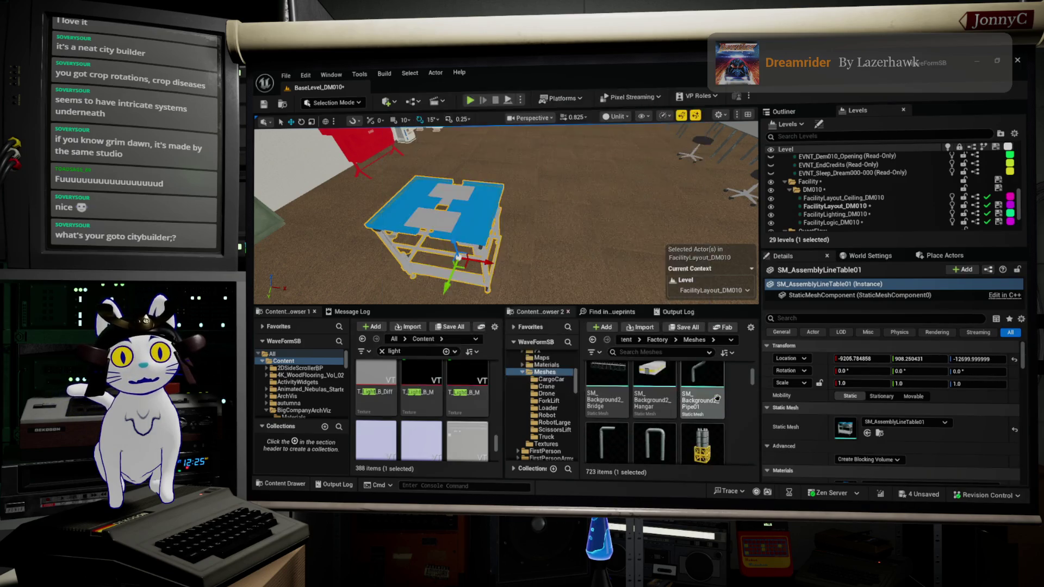
pyautogui.scroll(-4, 717, 397)
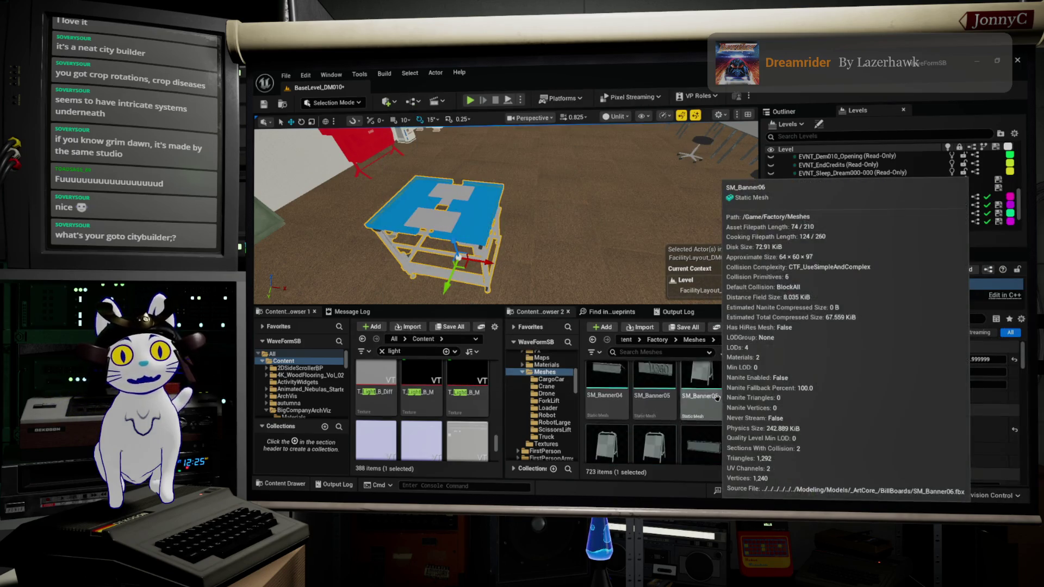
pyautogui.scroll(-4, 715, 402)
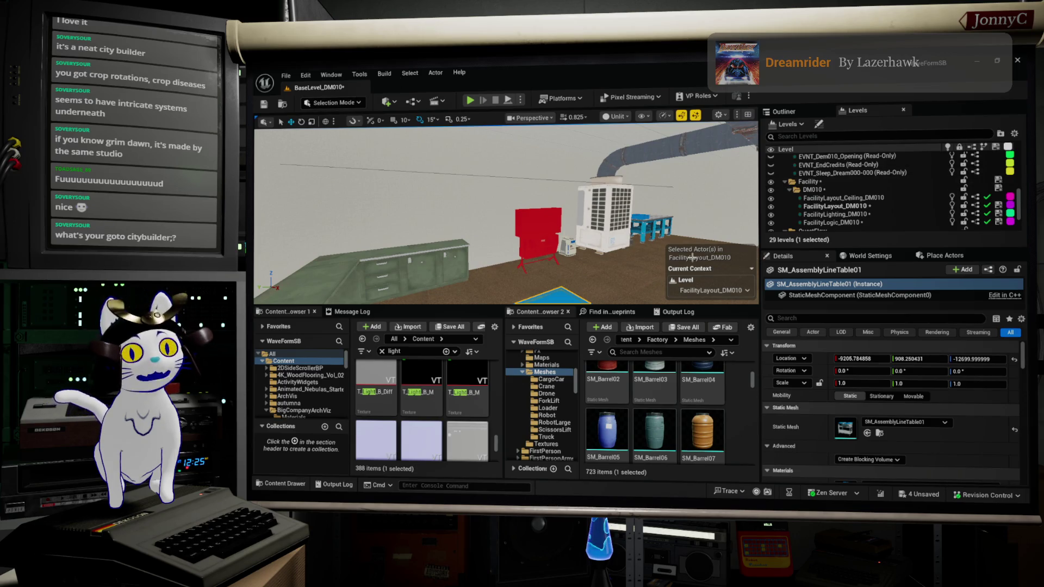
pyautogui.moveTo(614, 298); pyautogui.dragTo(732, 304)
pyautogui.scroll(-3, 662, 400)
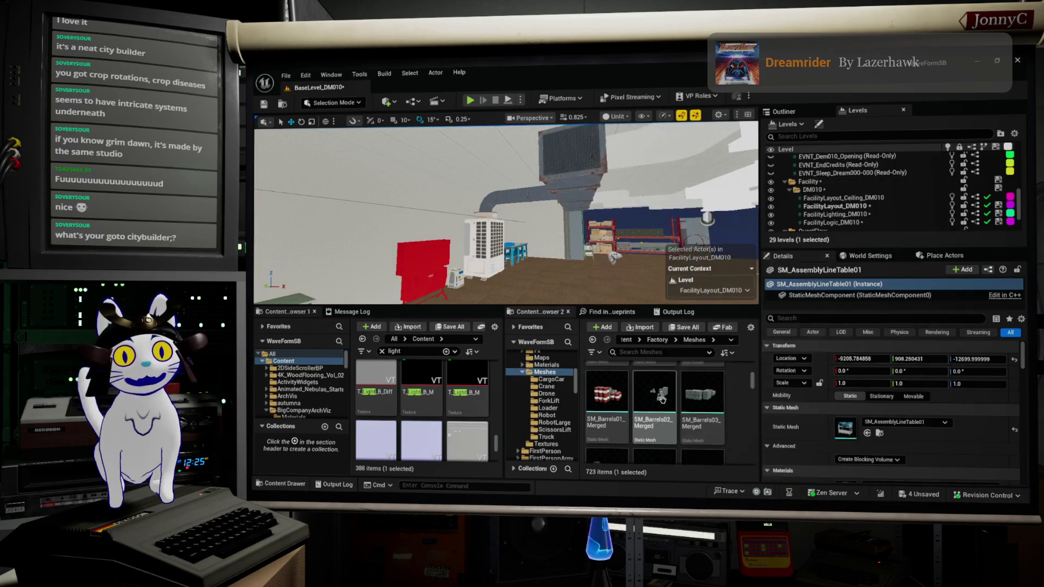
pyautogui.scroll(-1, 702, 393)
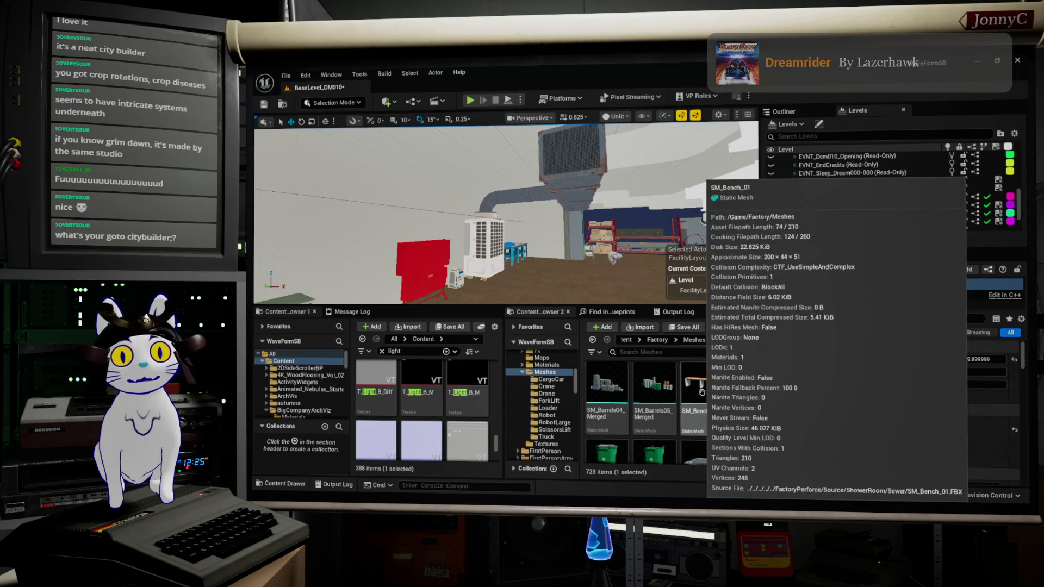
pyautogui.scroll(-1, 702, 393)
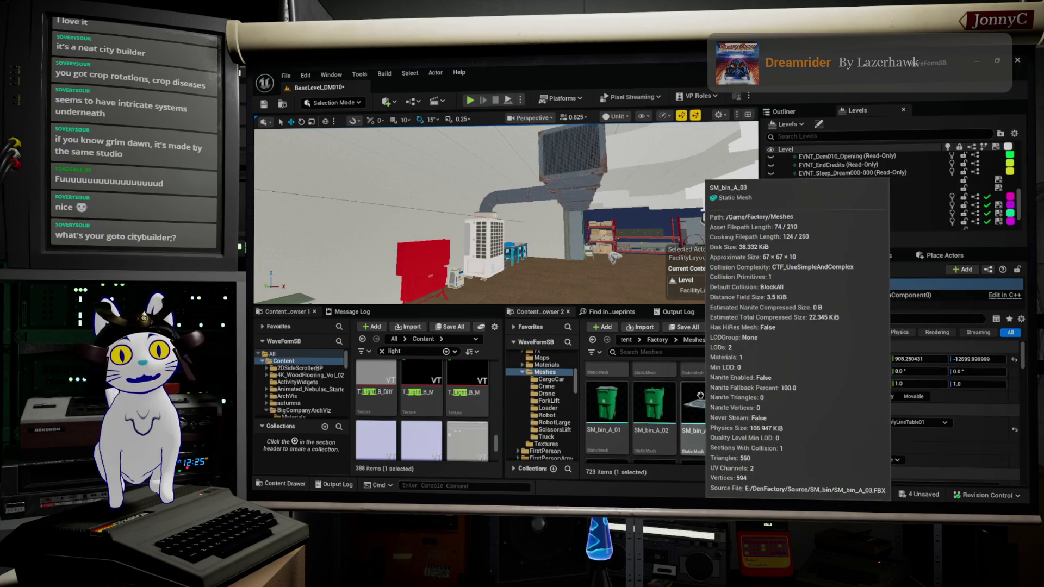
pyautogui.scroll(-2, 701, 396)
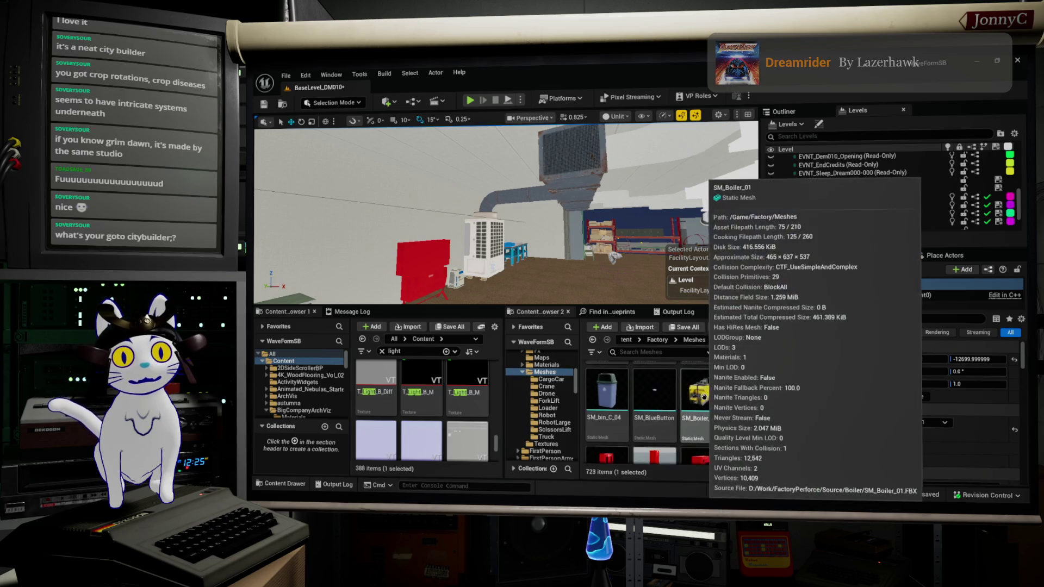
pyautogui.scroll(-2, 708, 398)
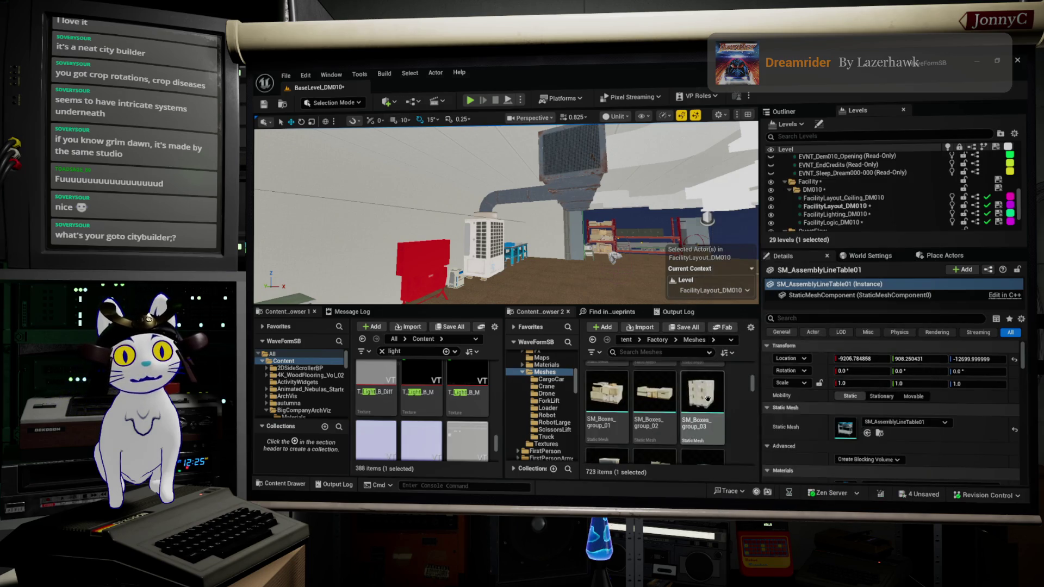
pyautogui.scroll(-1, 707, 399)
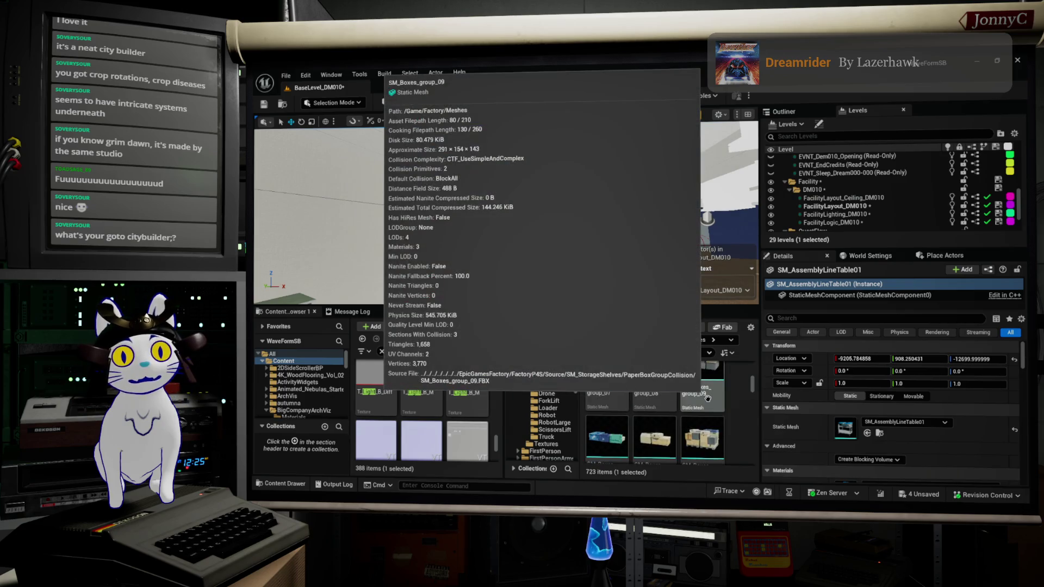
pyautogui.scroll(-1, 707, 398)
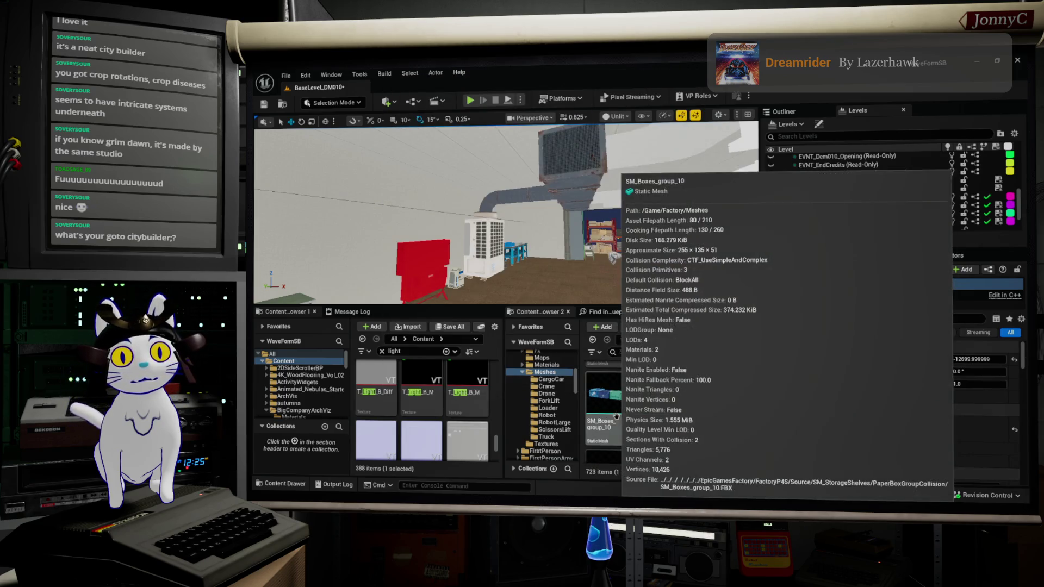
pyautogui.scroll(-1, 701, 393)
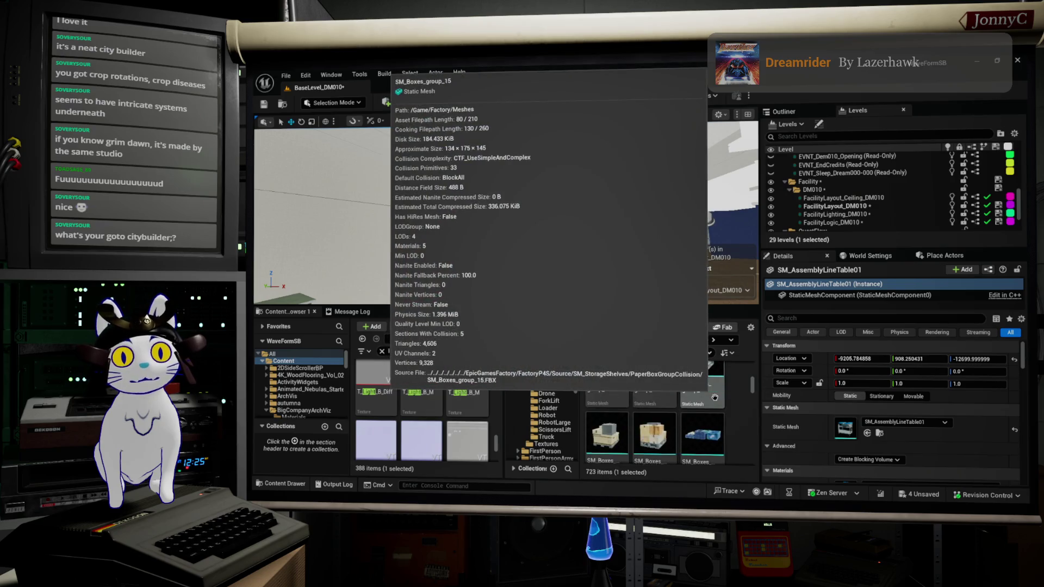
pyautogui.scroll(-2, 715, 397)
pyautogui.scroll(-1, 708, 401)
pyautogui.scroll(1, 710, 400)
pyautogui.scroll(-1, 718, 398)
pyautogui.scroll(-3, 717, 399)
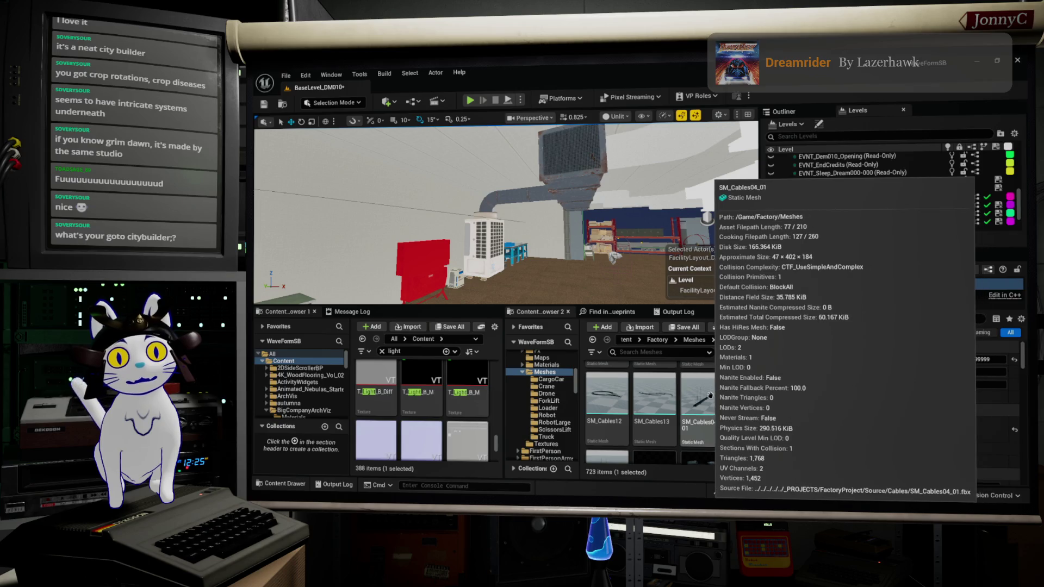
pyautogui.scroll(-3, 701, 397)
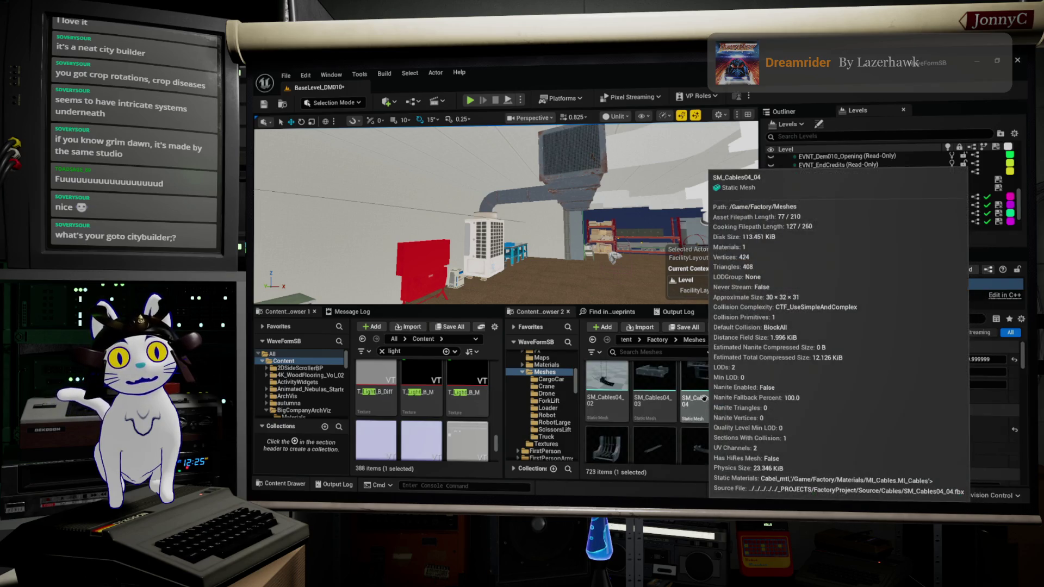
pyautogui.scroll(-3, 707, 399)
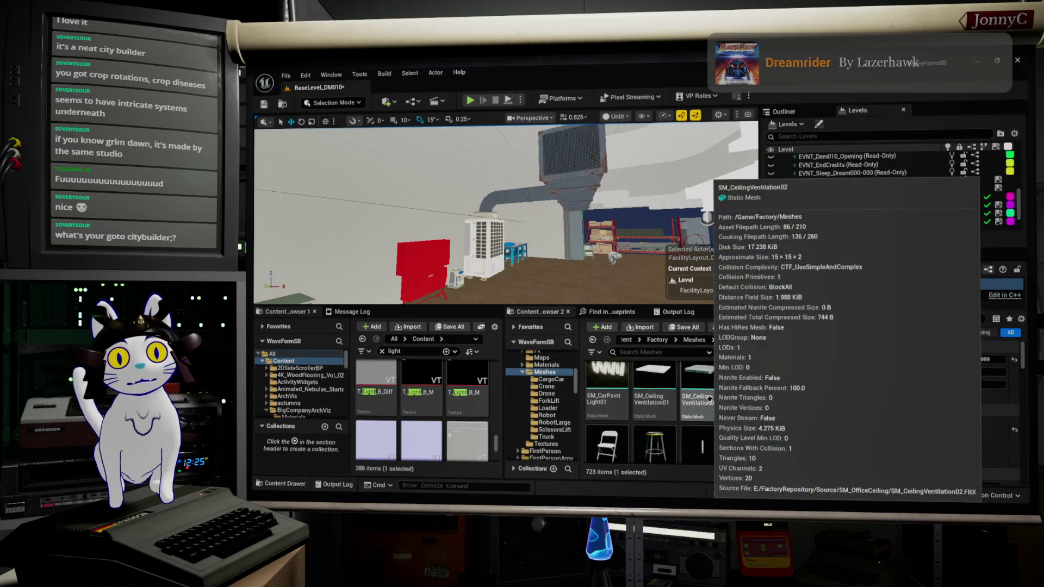
pyautogui.scroll(-3, 710, 399)
pyautogui.scroll(-1, 712, 400)
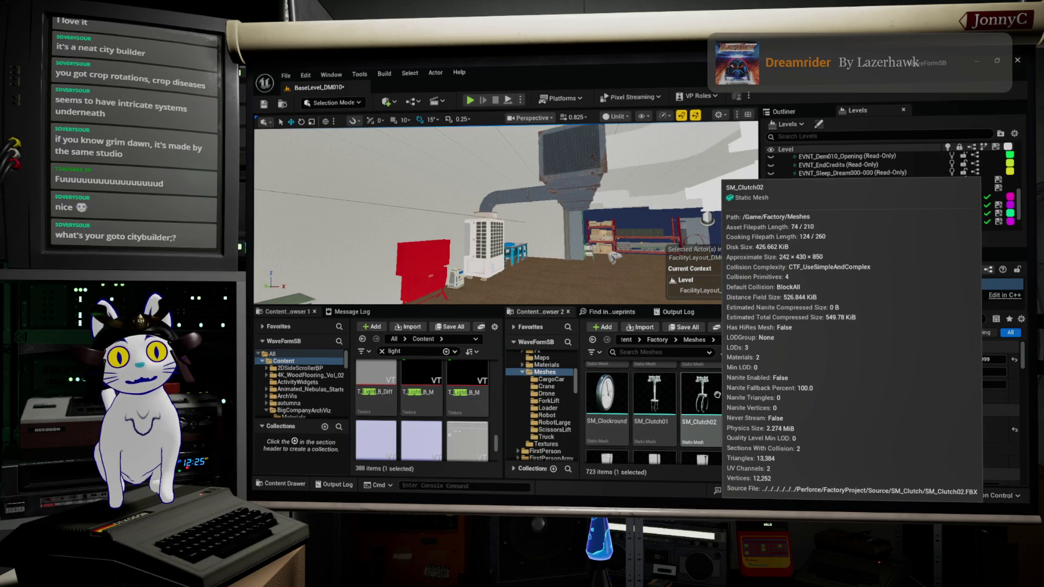
pyautogui.scroll(-1, 716, 394)
pyautogui.scroll(-2, 717, 395)
pyautogui.scroll(-3, 716, 395)
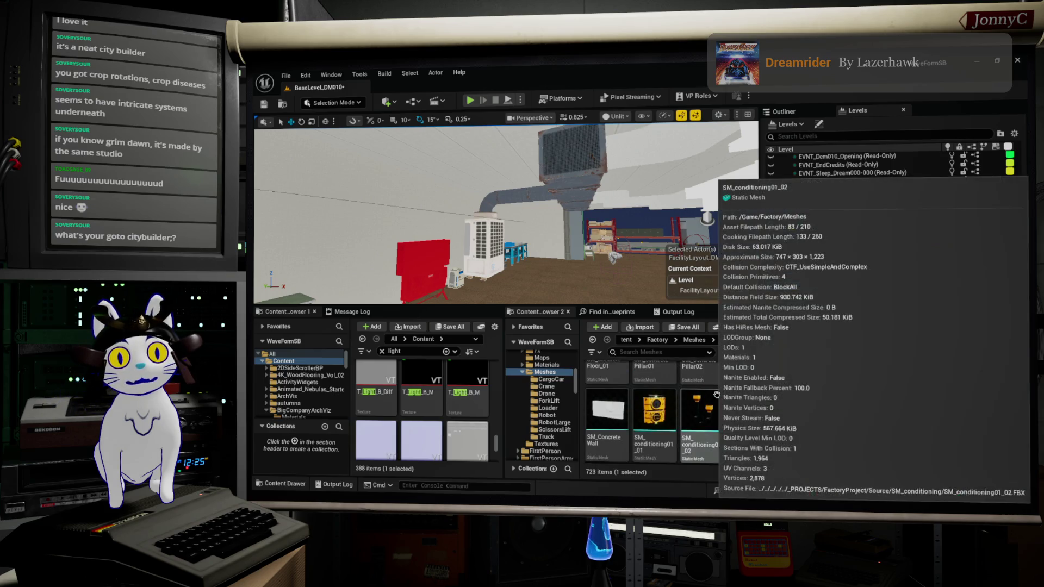
pyautogui.scroll(-1, 716, 395)
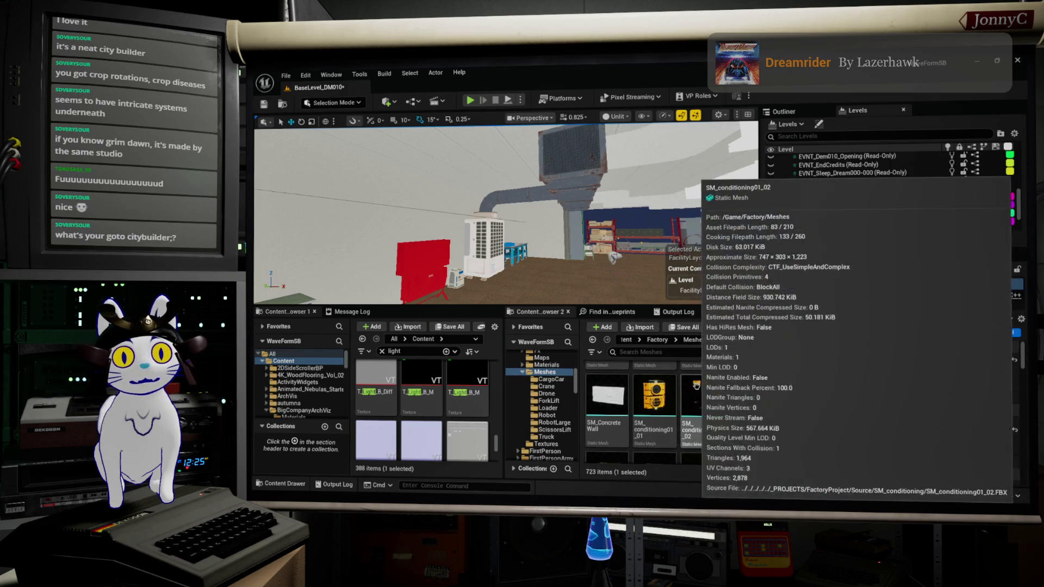
pyautogui.scroll(-3, 717, 387)
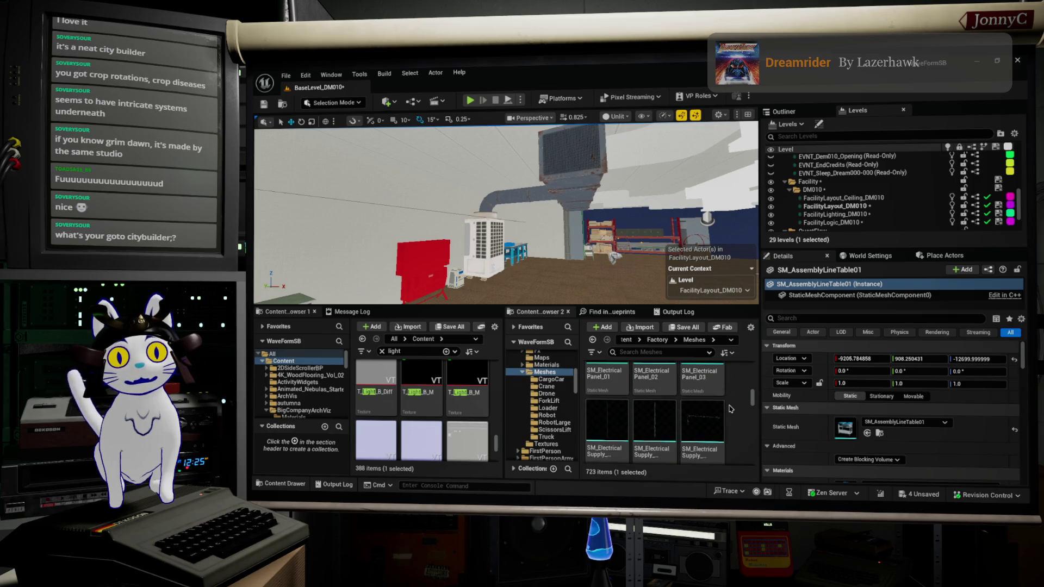
pyautogui.scroll(-2, 730, 408)
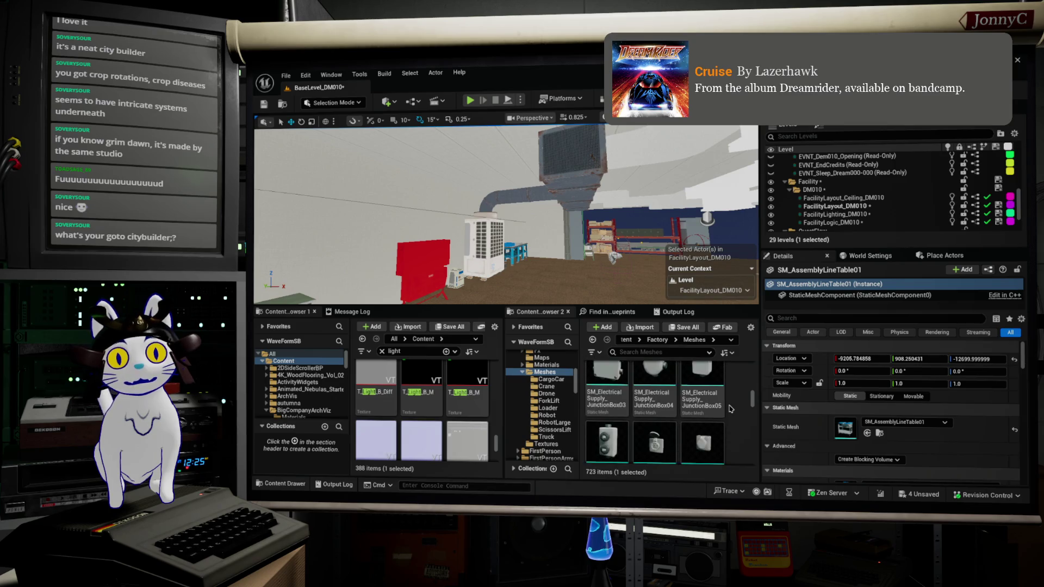
pyautogui.scroll(-5, 729, 409)
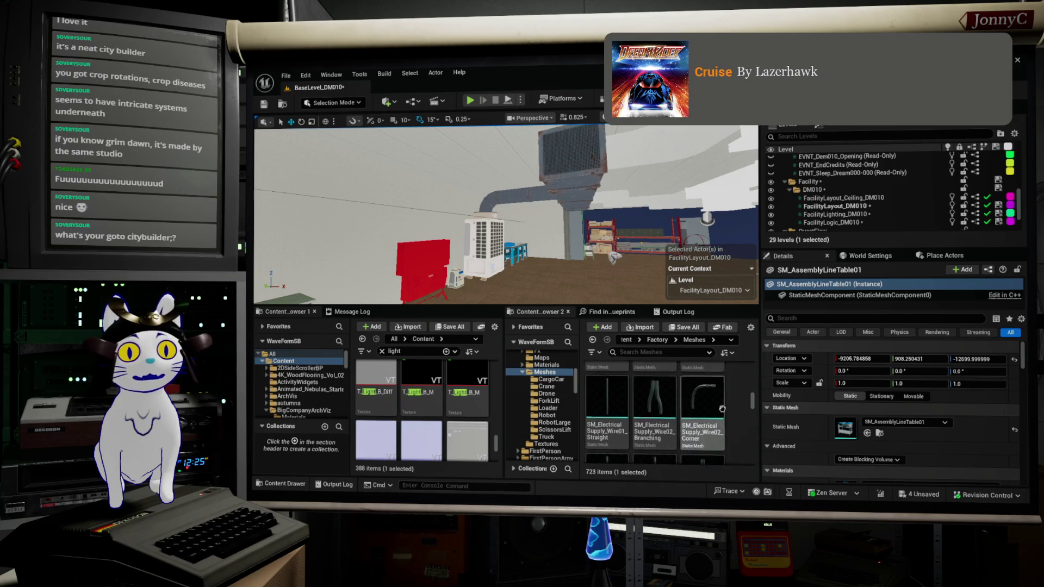
pyautogui.scroll(-3, 723, 409)
pyautogui.scroll(-2, 729, 412)
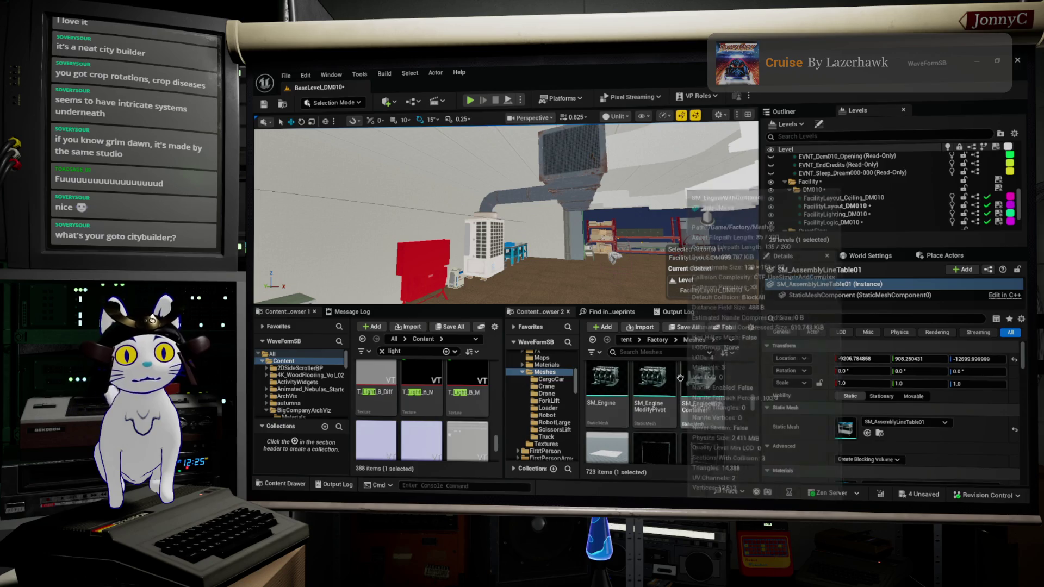
pyautogui.moveTo(615, 259); pyautogui.dragTo(462, 255)
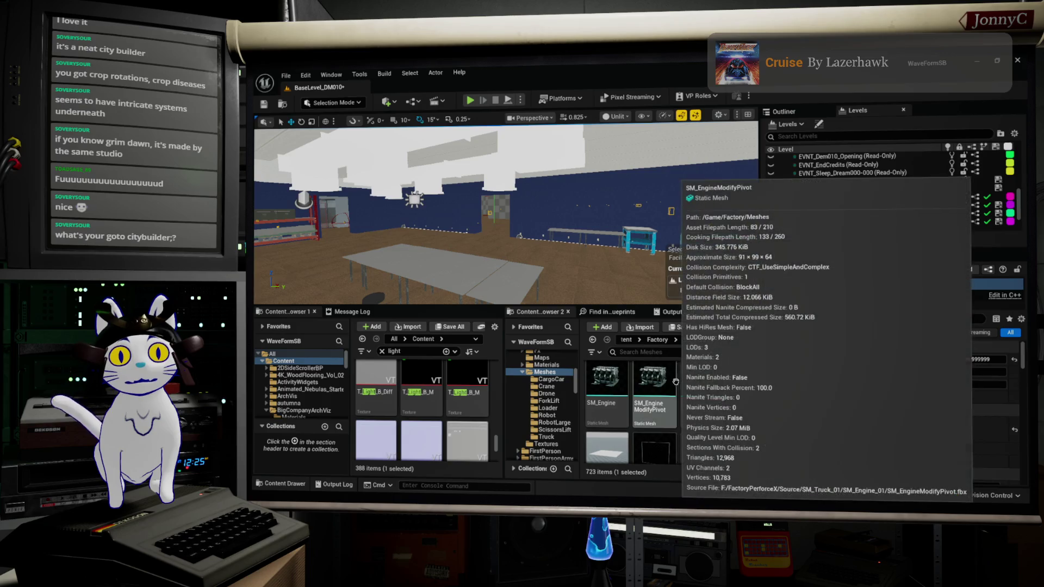
# Place SM_EngineModifyPivot on the grey table and frame the view on it
pyautogui.moveTo(653, 383); pyautogui.dragTo(448, 257)
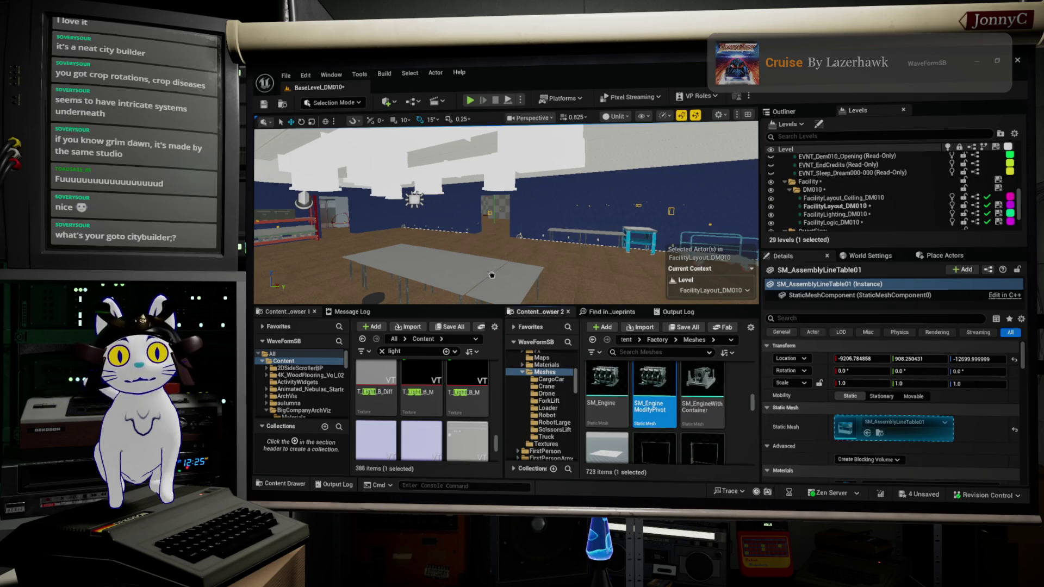
pyautogui.moveTo(472, 259); pyautogui.dragTo(471, 259)
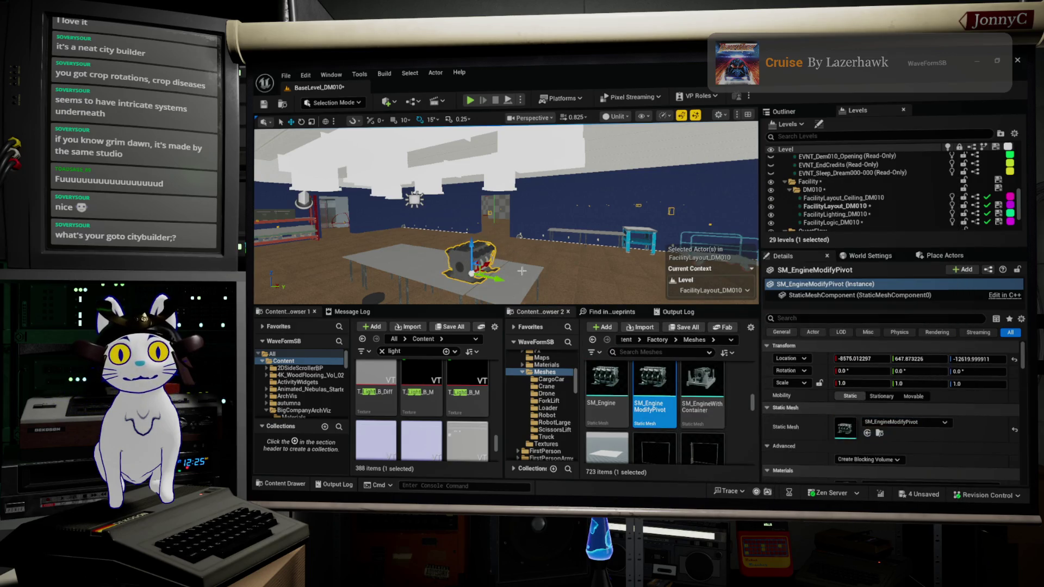
pyautogui.press('f')
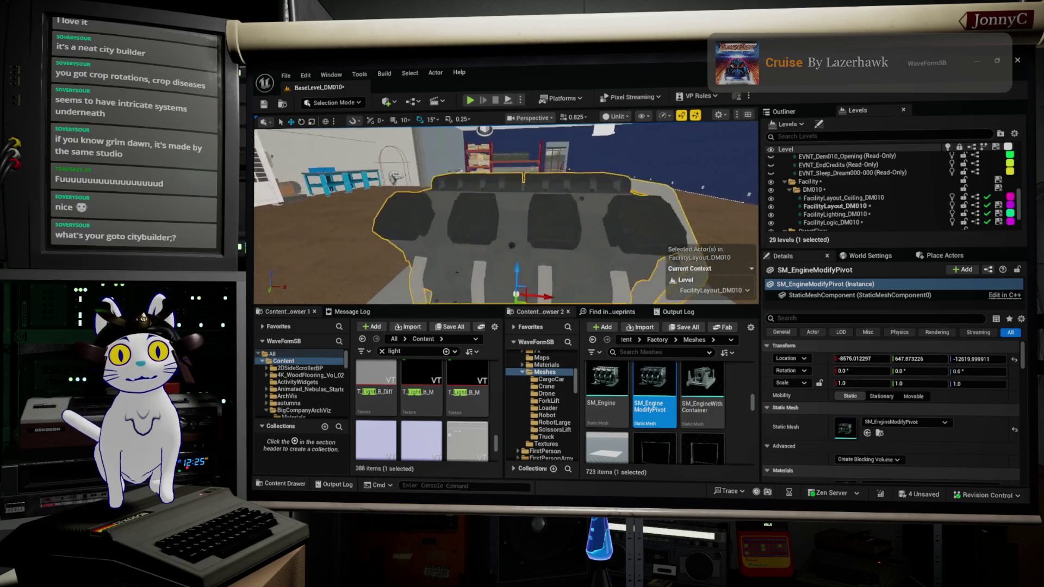
# Place a fire extinguisher mesh on the floor
pyautogui.scroll(-5, 674, 417)
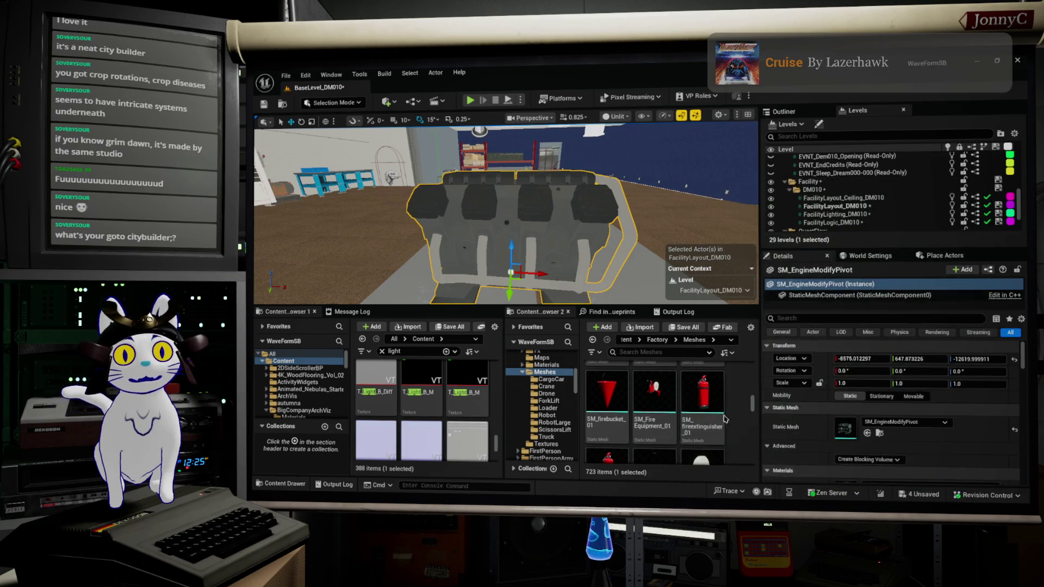
pyautogui.scroll(-1, 719, 406)
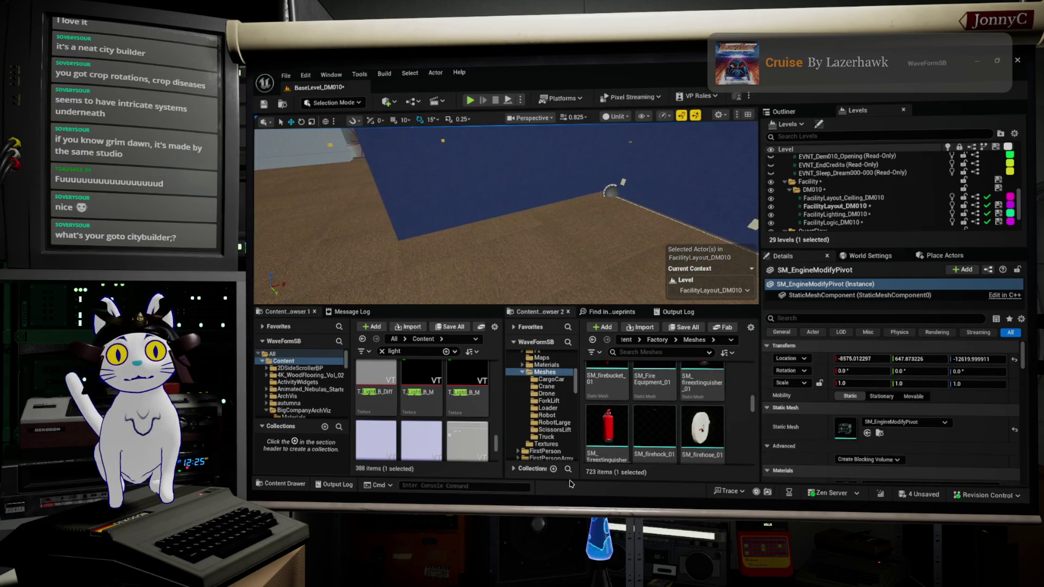
pyautogui.moveTo(607, 429)
pyautogui.mouseDown()
pyautogui.moveTo(513, 193)
pyautogui.moveTo(504, 224)
pyautogui.mouseUp()
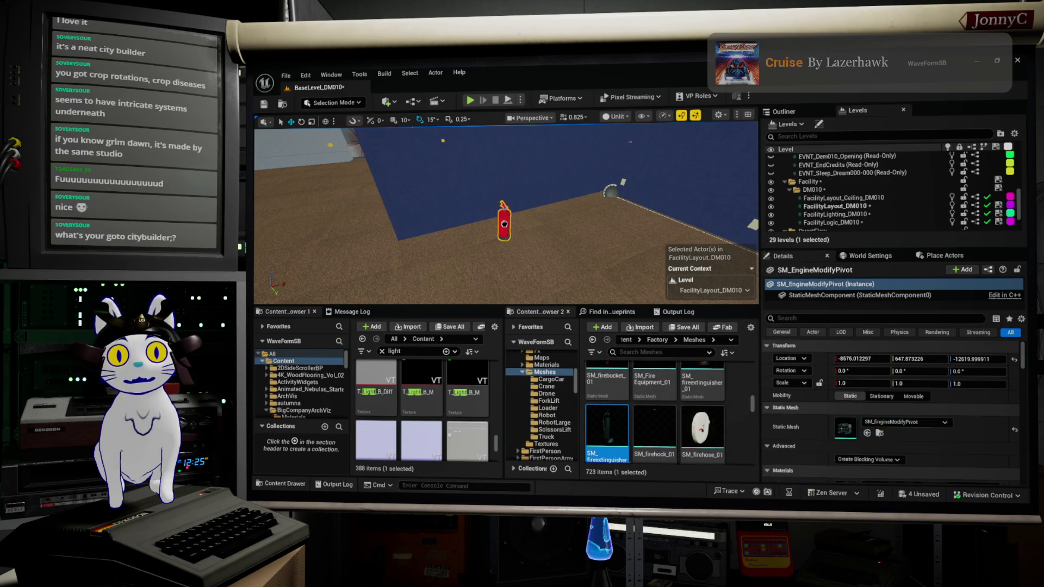
pyautogui.press('Delete')
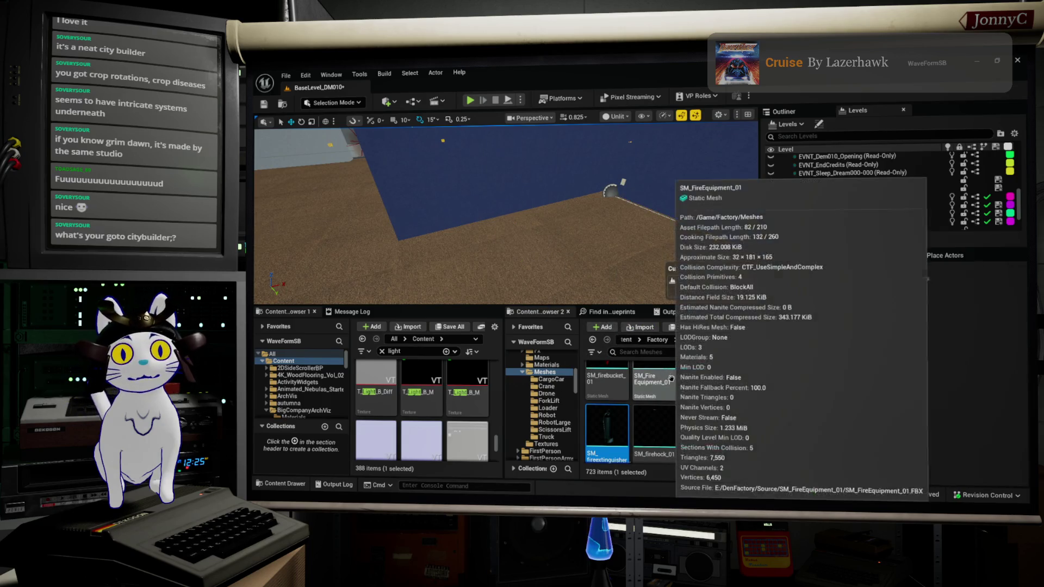
pyautogui.scroll(-1, 706, 413)
pyautogui.scroll(-2, 717, 409)
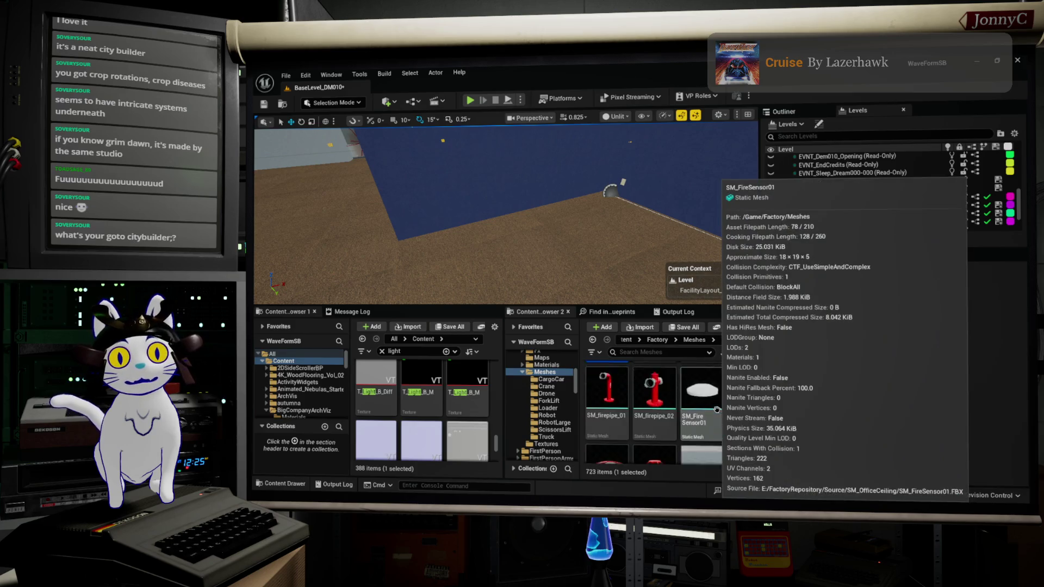
pyautogui.scroll(1, 715, 411)
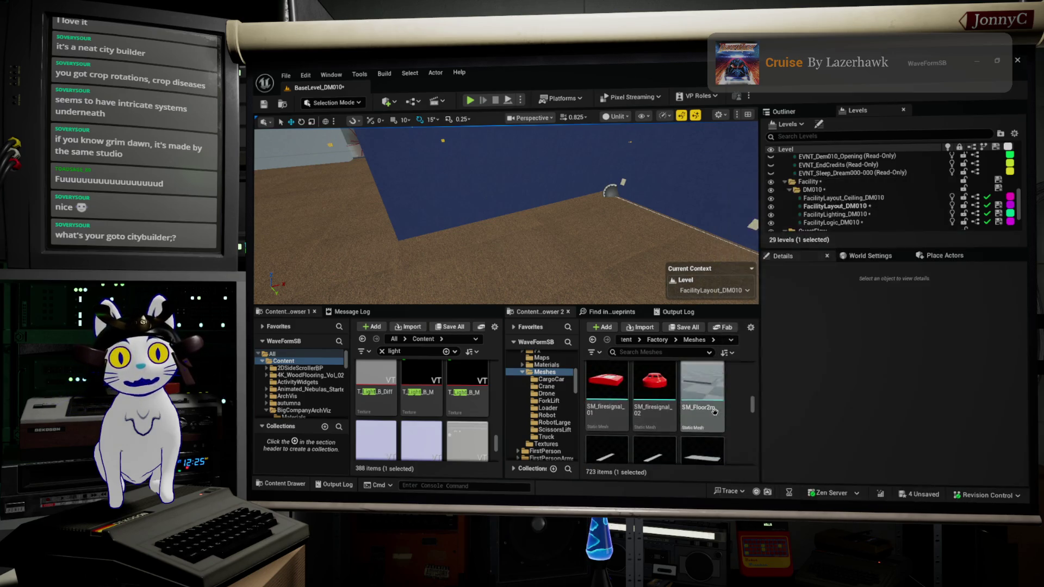
pyautogui.click(646, 387)
pyautogui.scroll(-3, 680, 408)
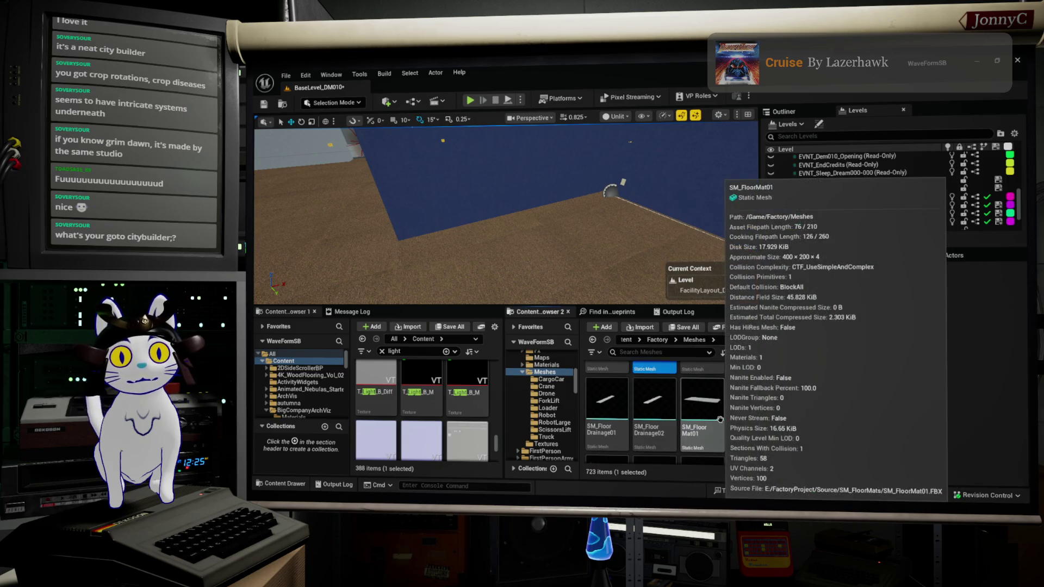
pyautogui.scroll(-4, 720, 422)
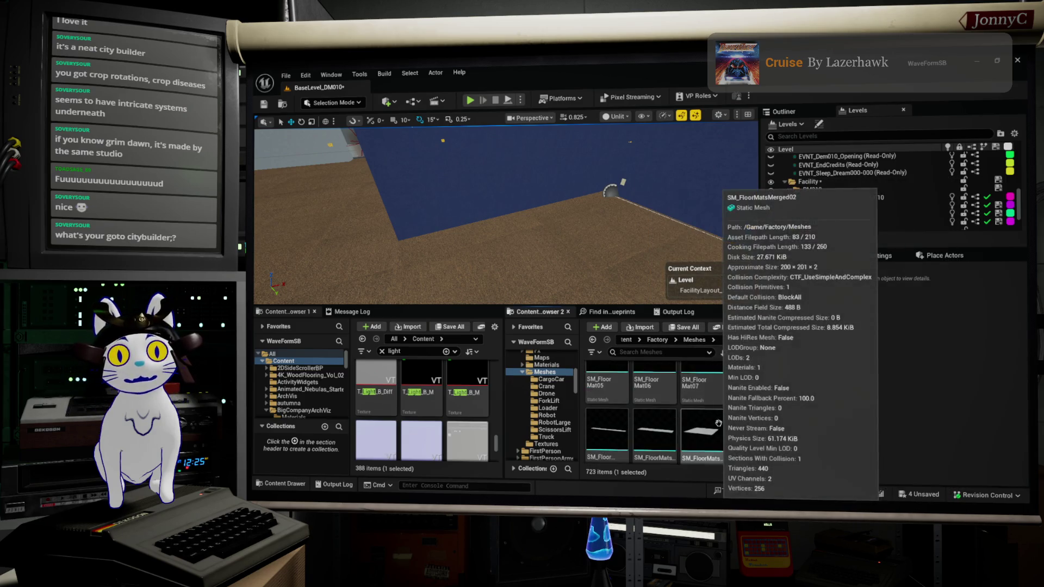
pyautogui.scroll(-2, 717, 423)
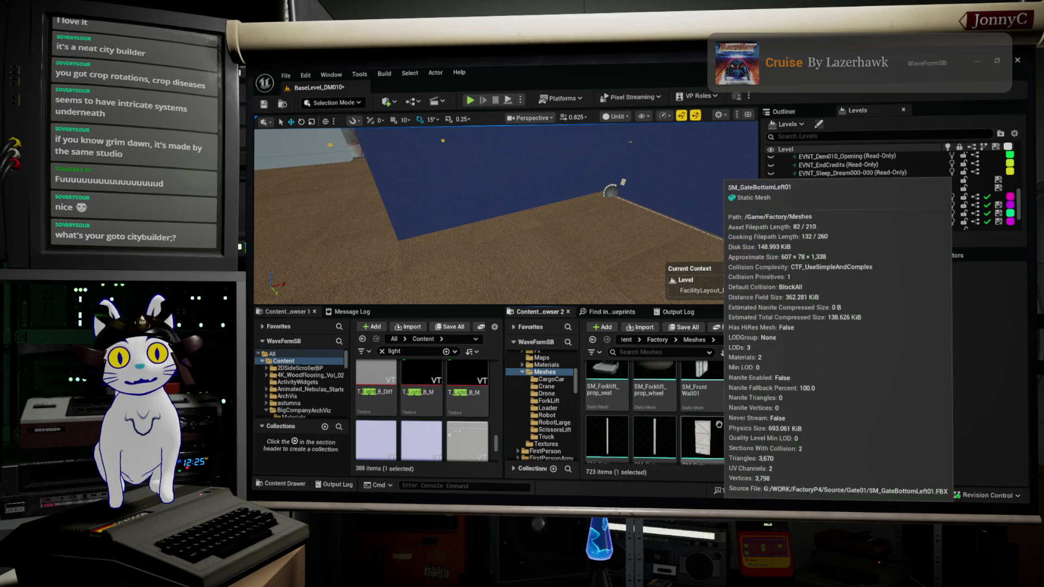
pyautogui.scroll(-3, 718, 424)
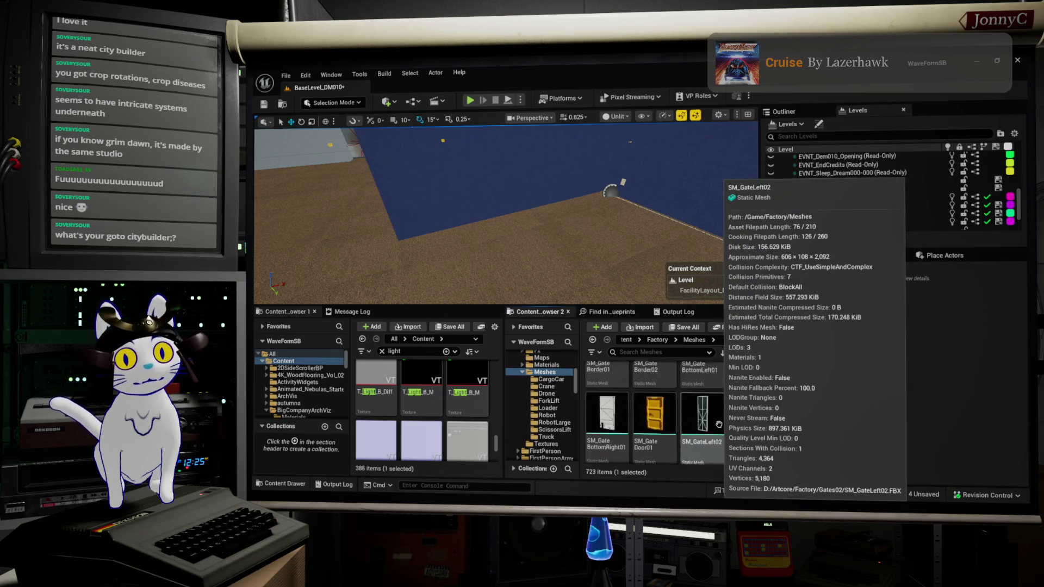
pyautogui.scroll(-1, 718, 429)
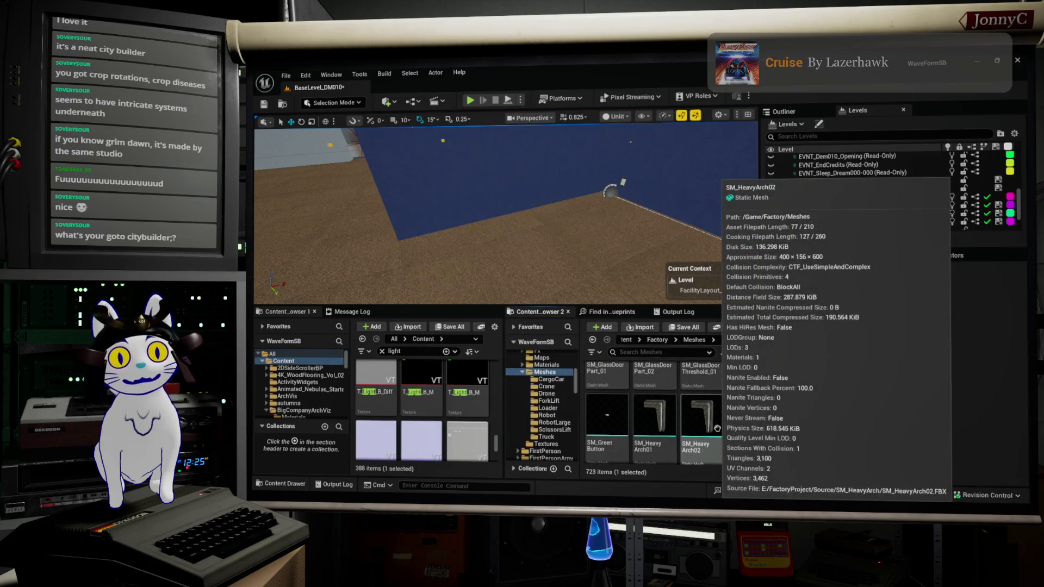
pyautogui.scroll(-1, 718, 428)
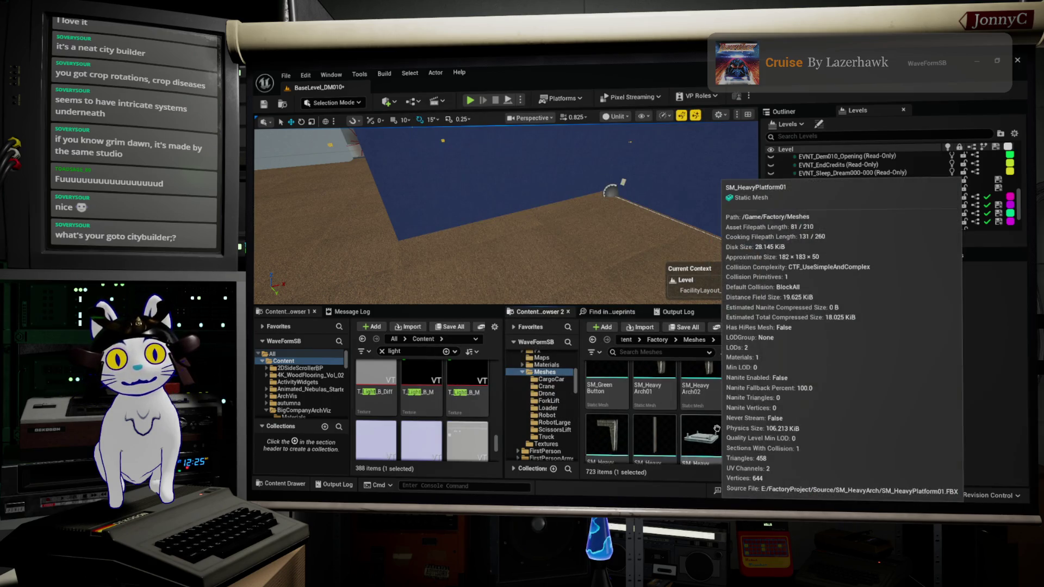
# Select the heavy arch by the grey wall, frame it, and slide it along Y
pyautogui.moveTo(549, 168); pyautogui.dragTo(489, 182)
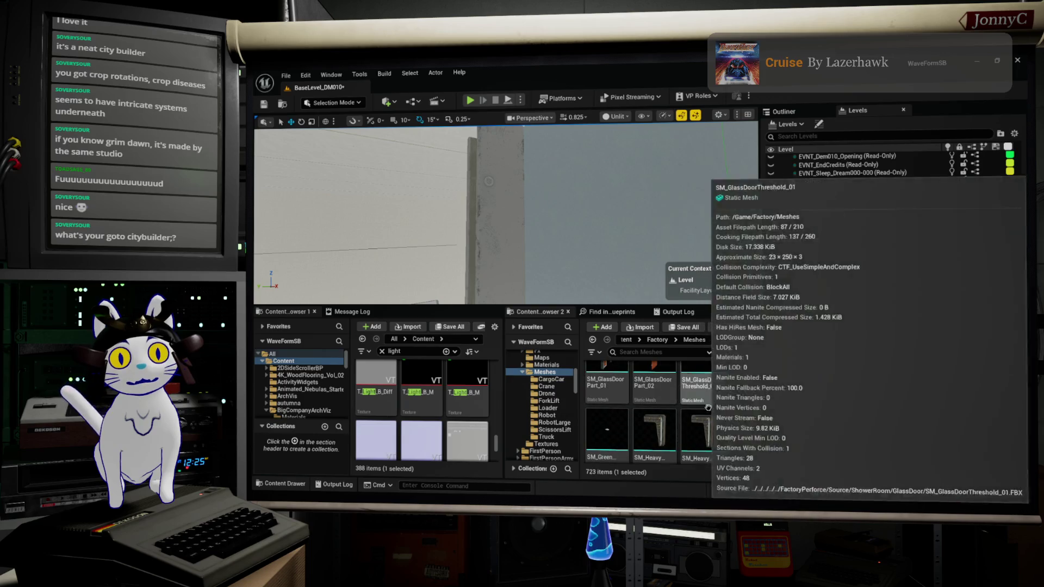
pyautogui.scroll(1, 694, 407)
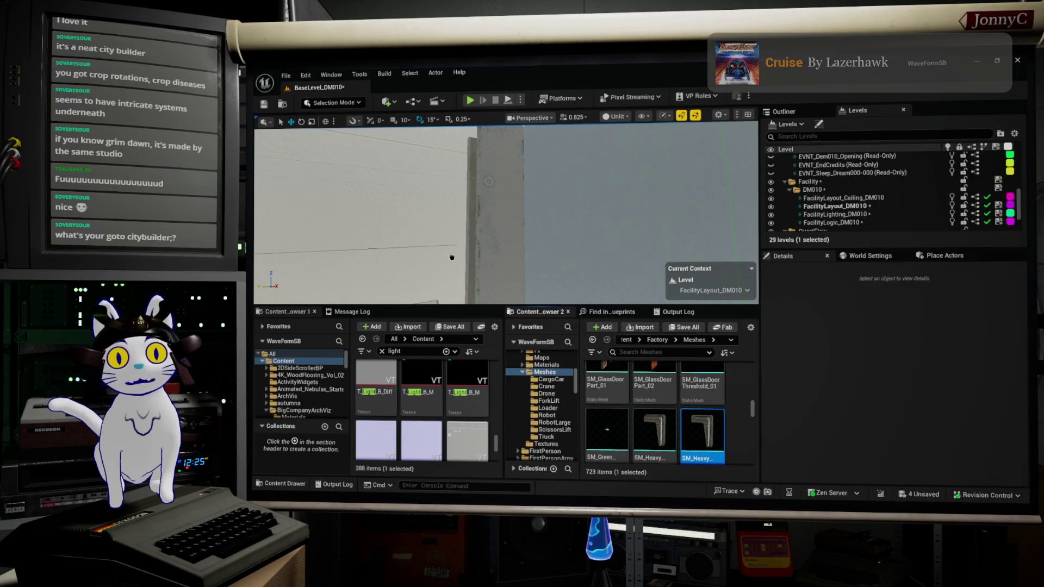
pyautogui.click(534, 223)
pyautogui.press('f')
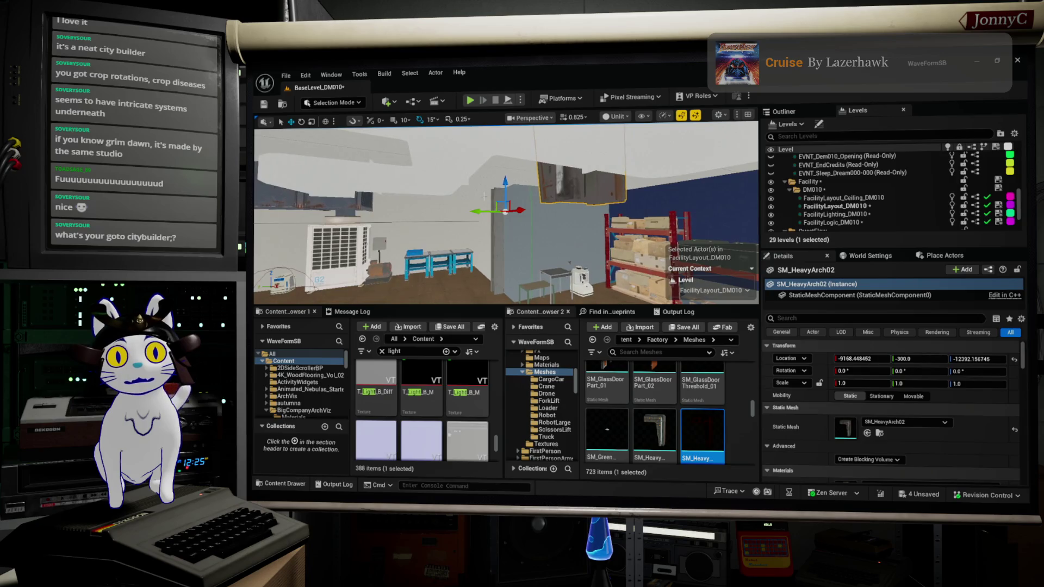
pyautogui.moveTo(476, 211)
pyautogui.mouseDown()
pyautogui.moveTo(437, 213)
pyautogui.moveTo(471, 223)
pyautogui.mouseUp()
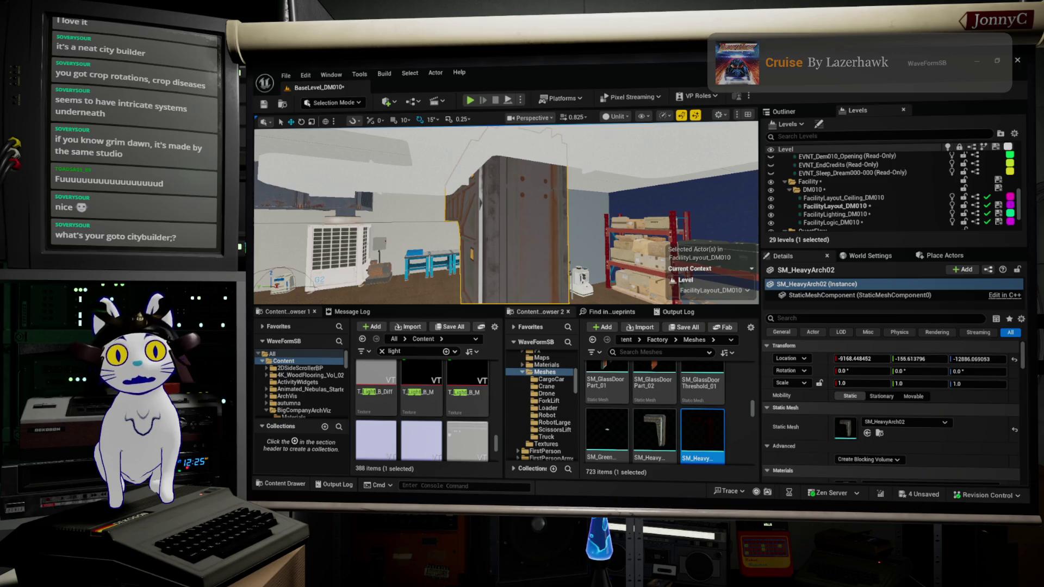
# Swap the arch's Static Mesh to SM_HeavyArch01, then to SM_HeavyArch03
pyautogui.scroll(-1, 715, 427)
pyautogui.scroll(-1, 715, 427)
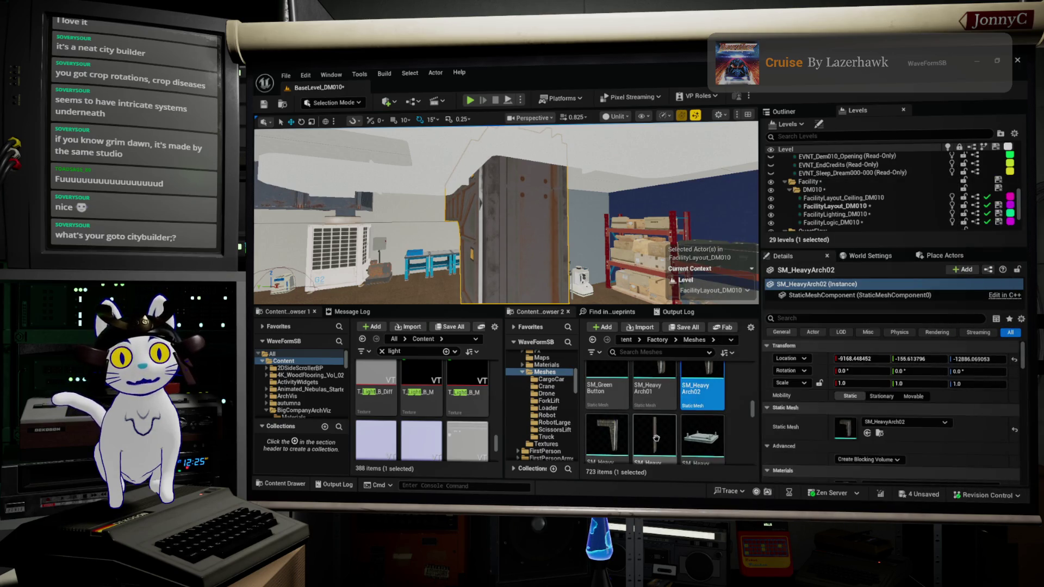
pyautogui.scroll(1, 656, 439)
pyautogui.scroll(-1, 652, 397)
pyautogui.click(645, 394)
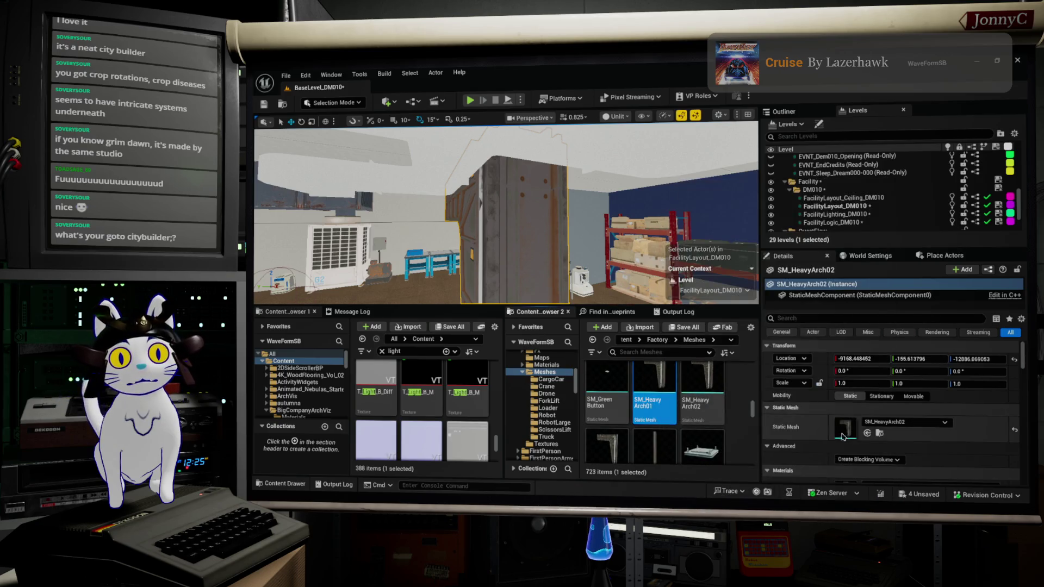
pyautogui.click(868, 434)
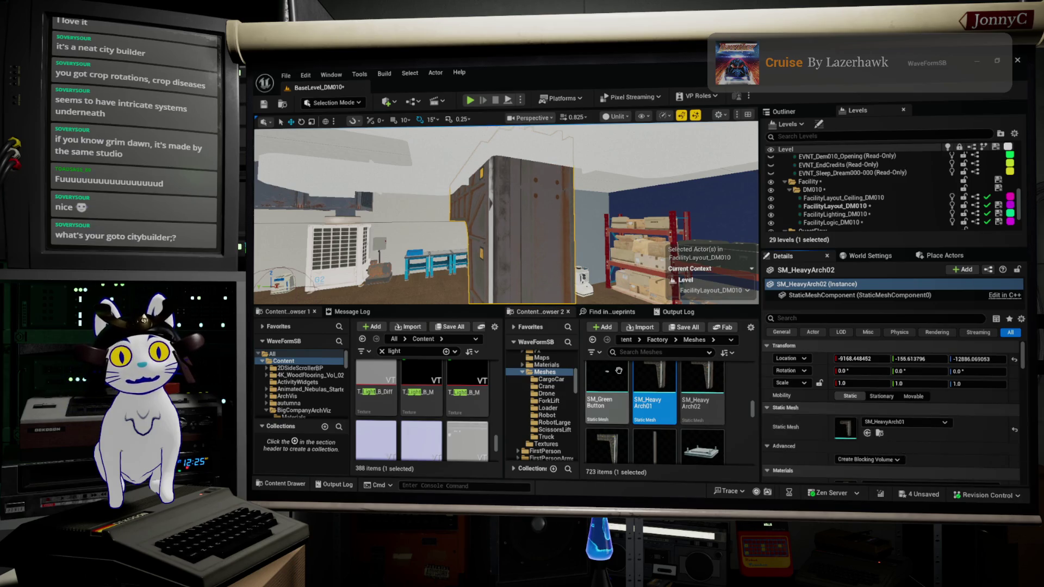
pyautogui.click(609, 440)
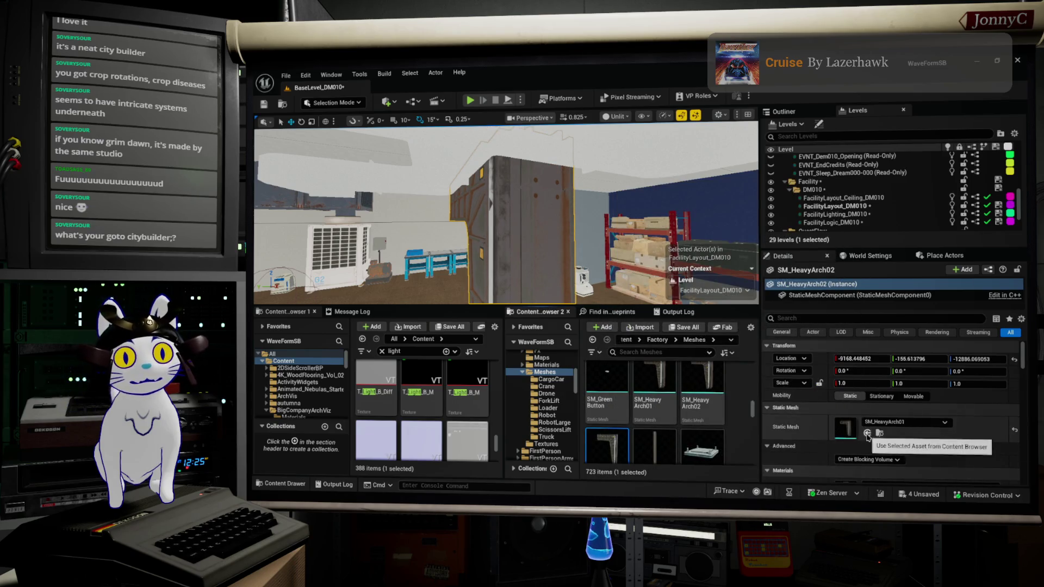
pyautogui.click(868, 434)
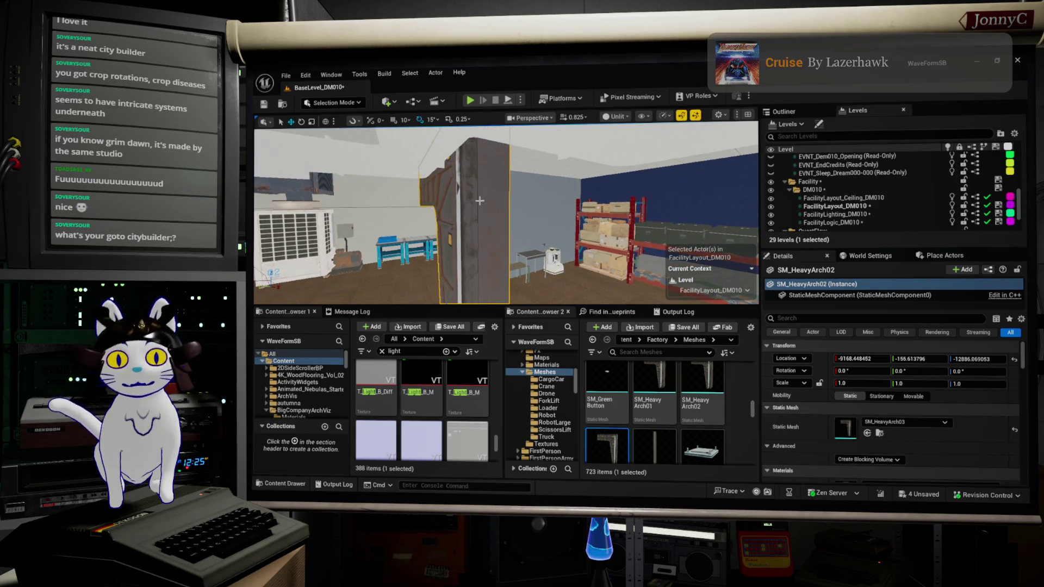
# Delete the arch from the level and scroll further through the content browser
pyautogui.press('Delete')
pyautogui.scroll(-3, 688, 421)
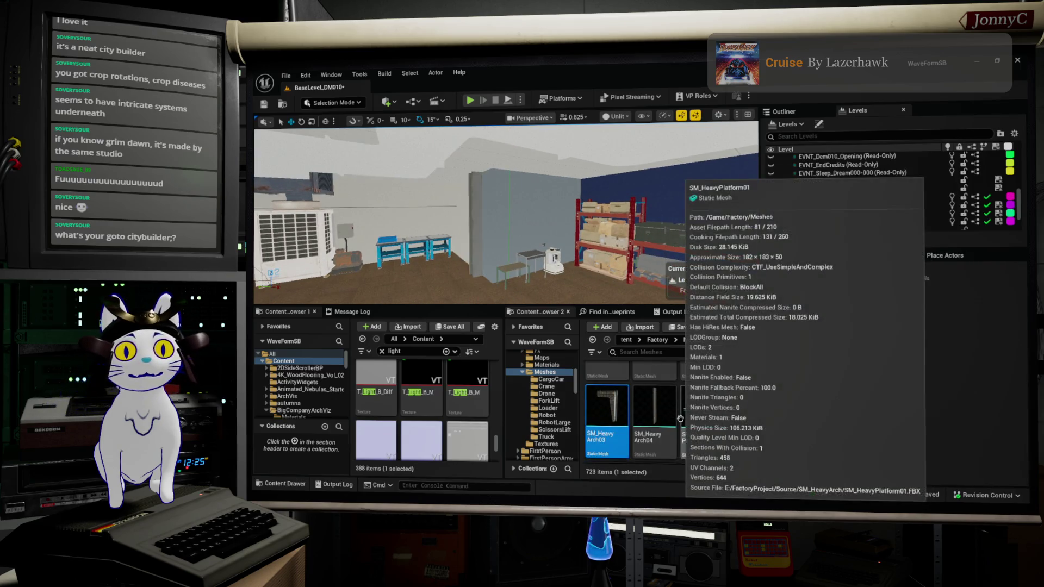
pyautogui.scroll(-3, 687, 422)
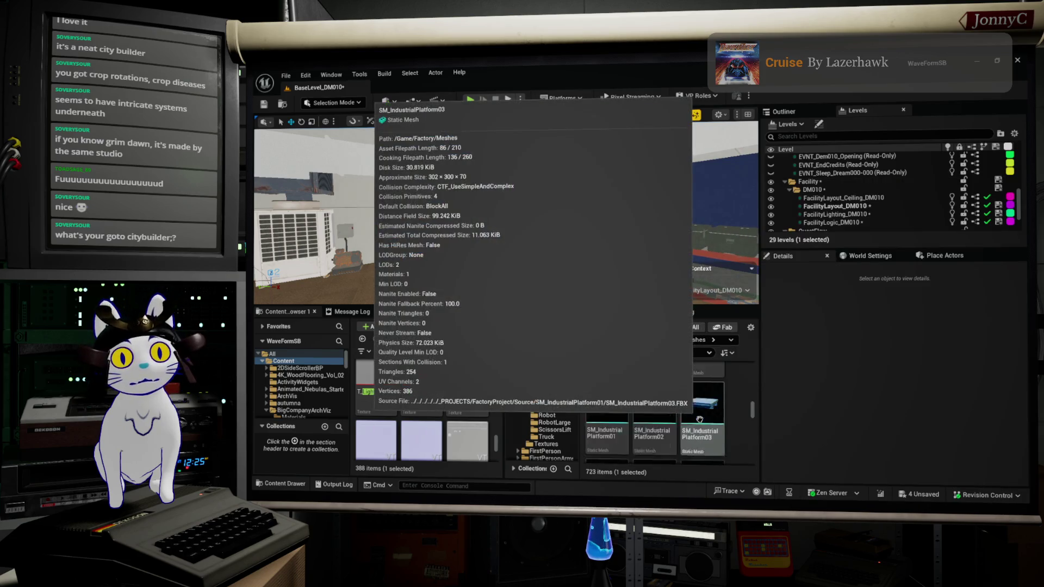
pyautogui.scroll(-5, 700, 419)
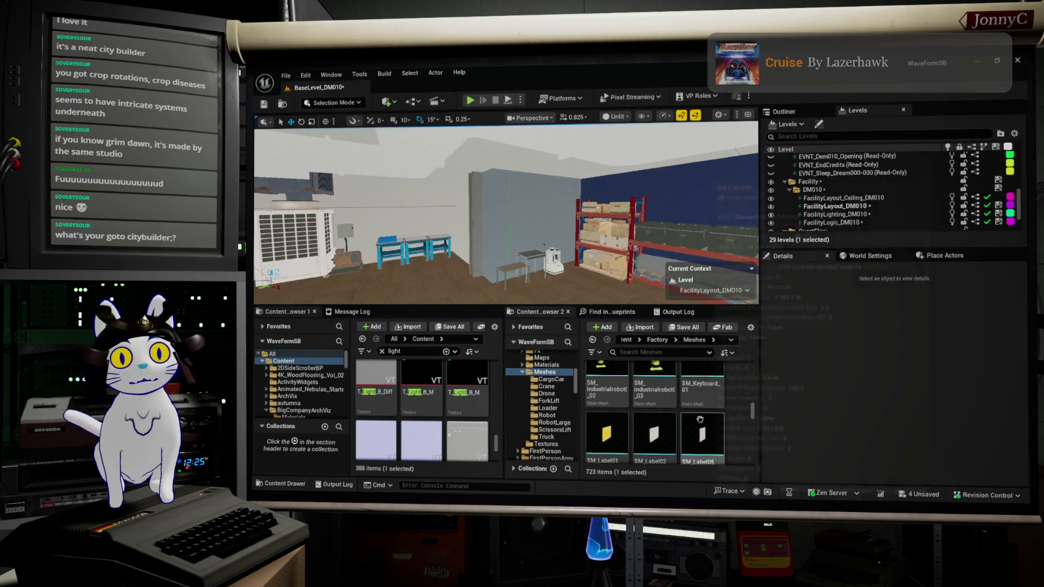
pyautogui.scroll(-4, 700, 419)
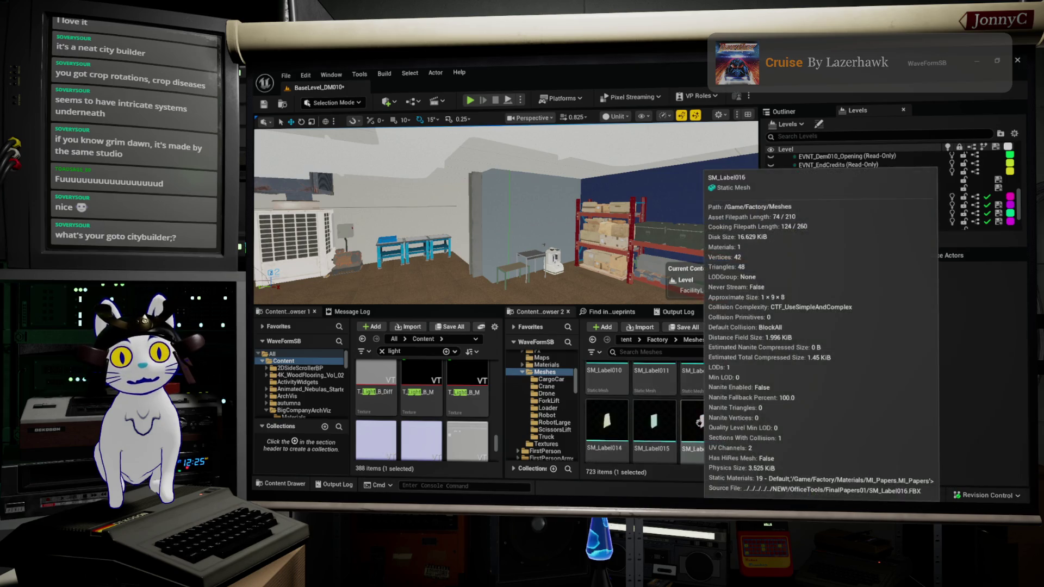
pyautogui.scroll(-1, 700, 422)
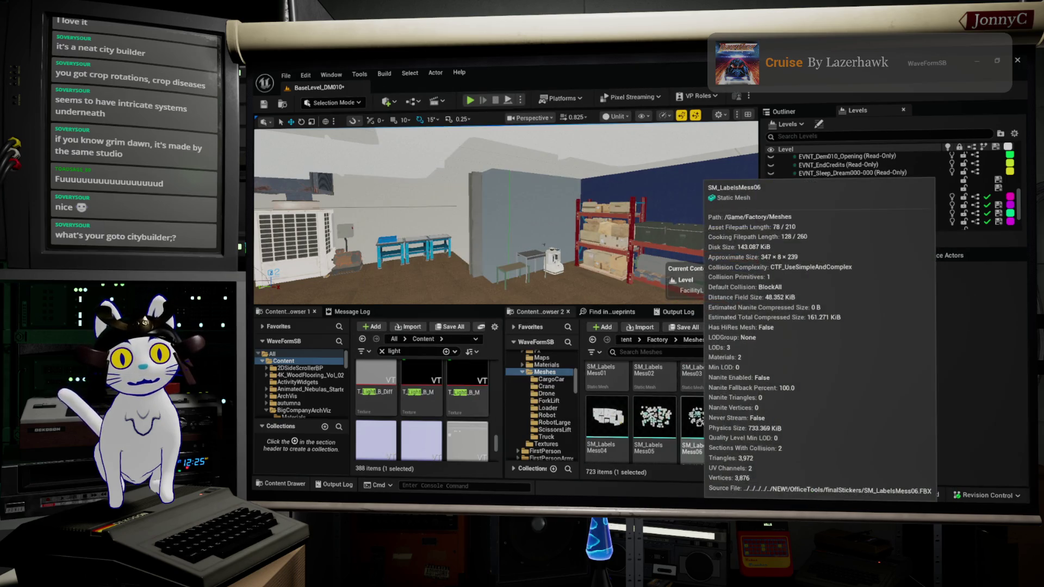
pyautogui.scroll(-1, 713, 421)
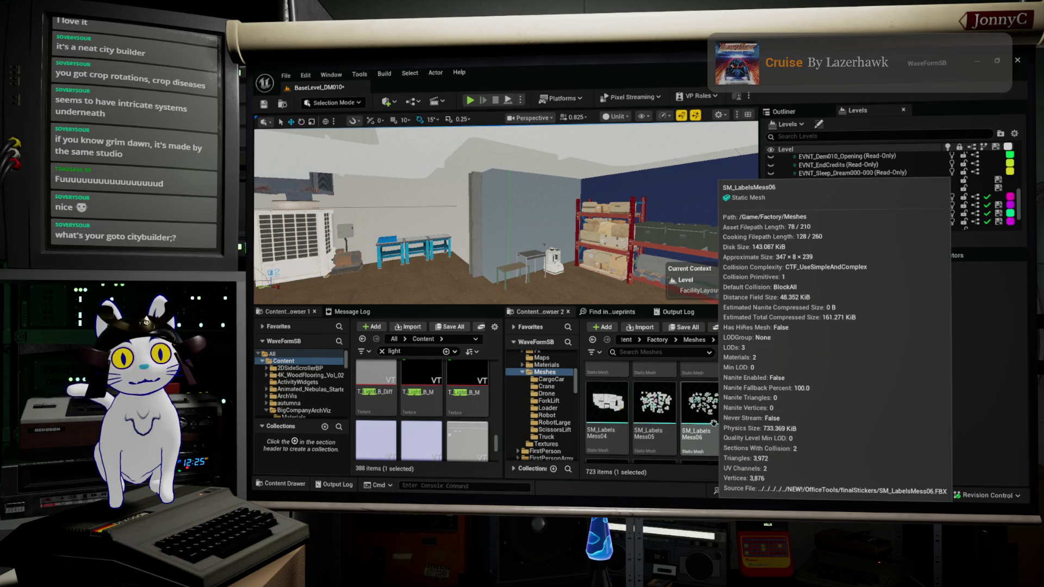
pyautogui.scroll(-5, 713, 422)
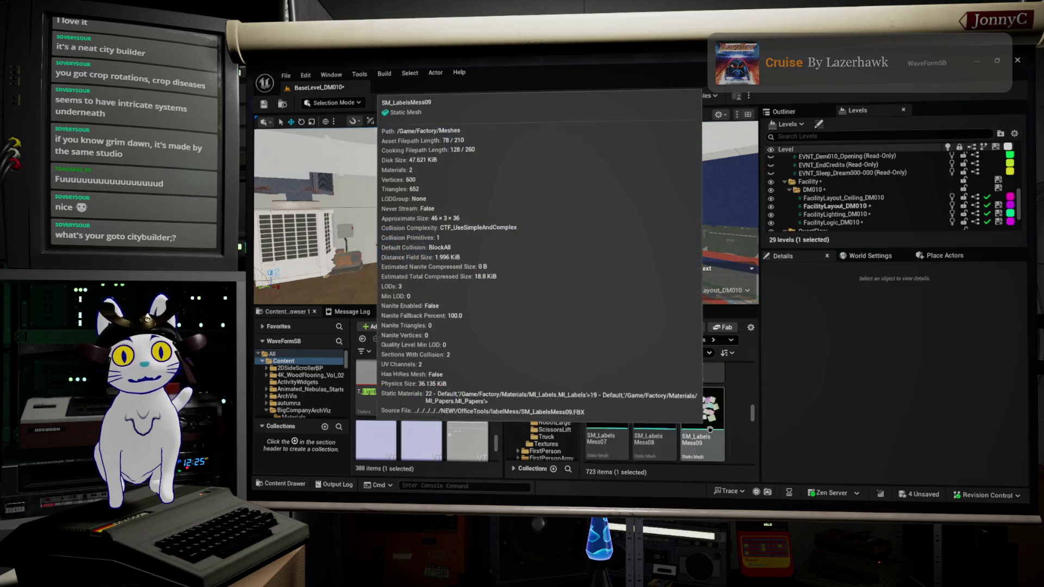
pyautogui.scroll(-5, 709, 429)
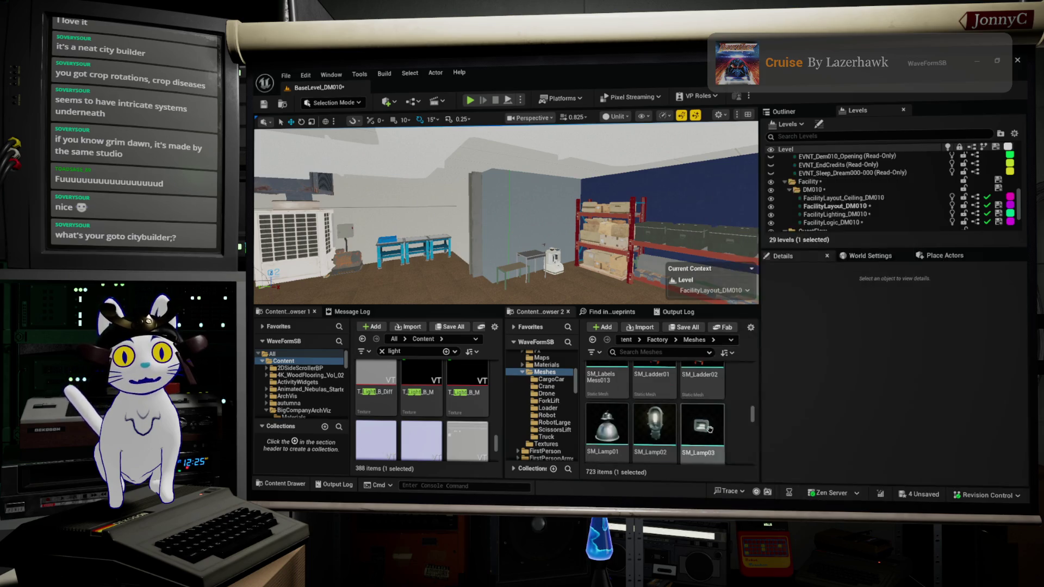
pyautogui.scroll(-3, 710, 430)
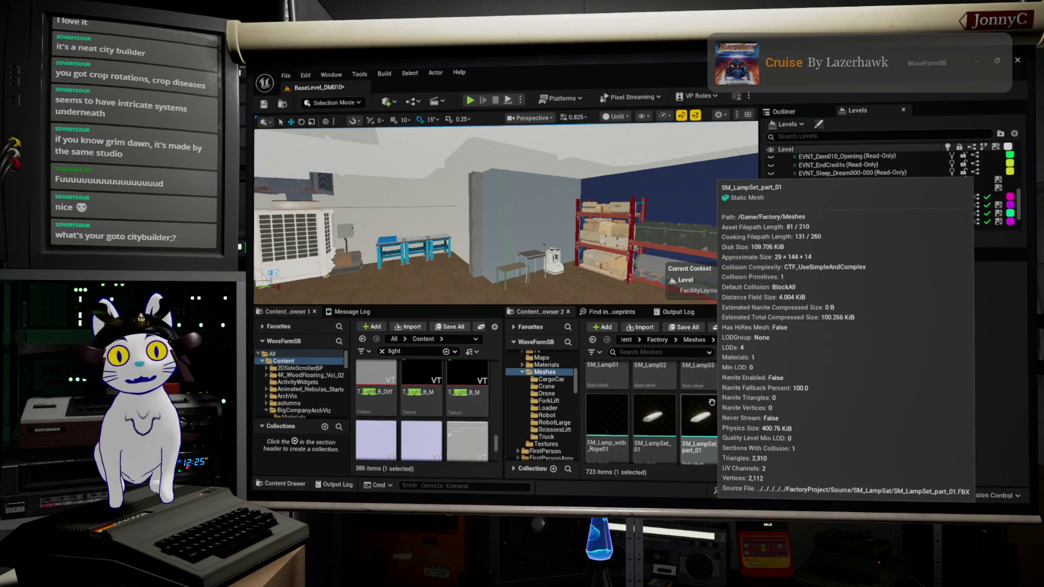
pyautogui.scroll(-2, 715, 404)
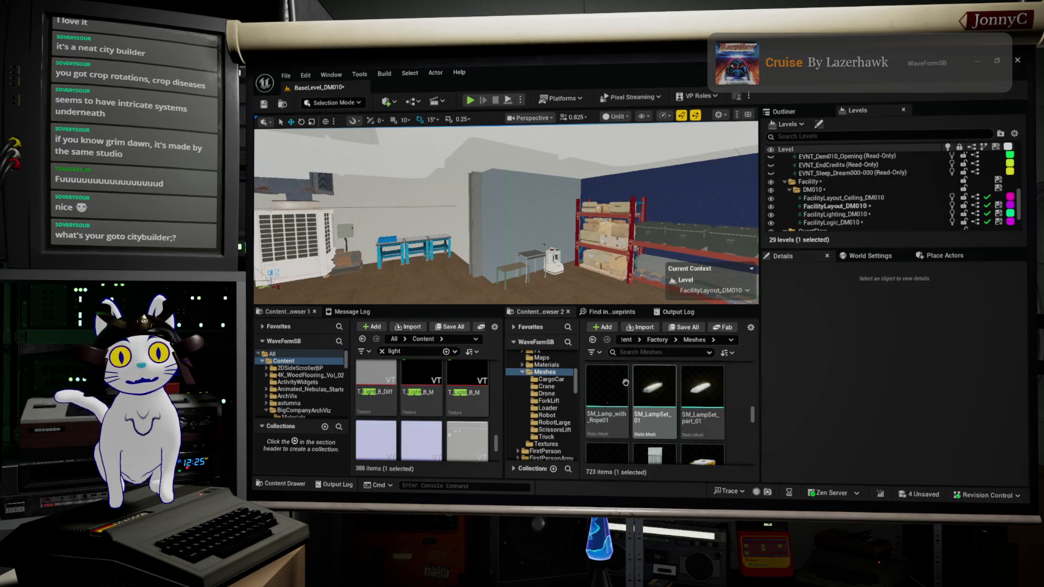
# Hang an SM_Lamp_with_Rope01 lamp among the pillars
pyautogui.moveTo(505, 218); pyautogui.dragTo(479, 245)
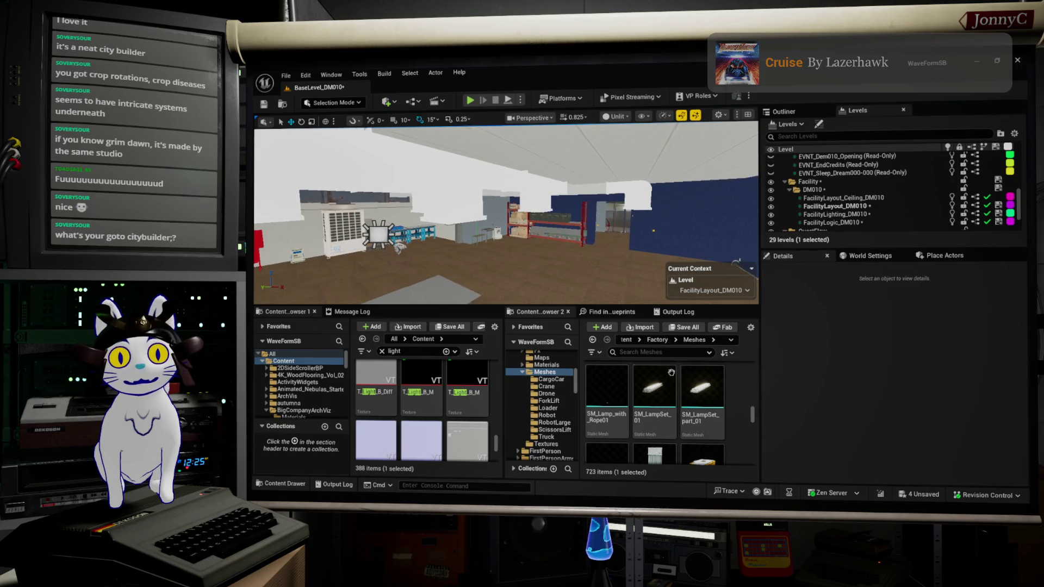
pyautogui.moveTo(605, 402)
pyautogui.mouseDown()
pyautogui.moveTo(422, 287)
pyautogui.moveTo(440, 272)
pyautogui.mouseUp()
pyautogui.moveTo(506, 217)
pyautogui.mouseDown()
pyautogui.moveTo(497, 234)
pyautogui.moveTo(505, 206)
pyautogui.moveTo(506, 218)
pyautogui.mouseUp()
pyautogui.press('Escape')
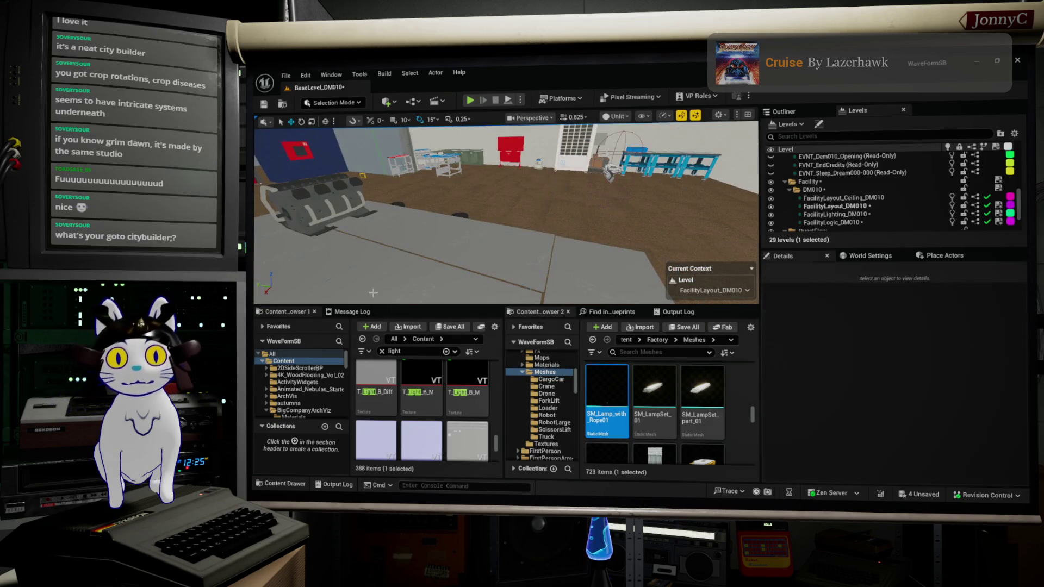
# Place SM_LampSet_part_01 and SM_LampSet_part_02 on the floor beside the engine
pyautogui.moveTo(713, 394)
pyautogui.moveTo(714, 394)
pyautogui.mouseDown()
pyautogui.moveTo(641, 370)
pyautogui.moveTo(462, 248)
pyautogui.moveTo(497, 234)
pyautogui.mouseUp()
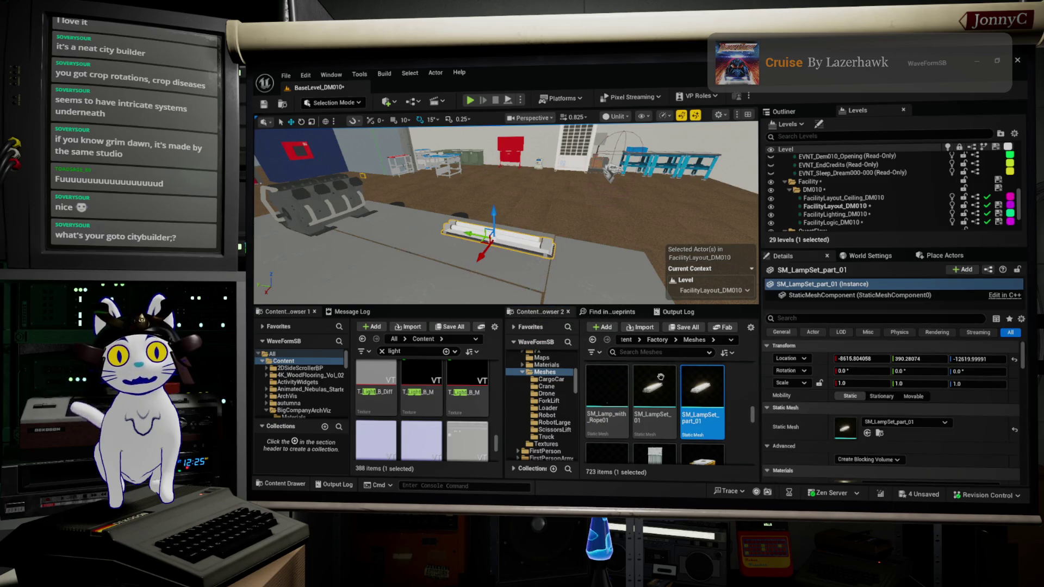
pyautogui.scroll(-1, 630, 402)
pyautogui.moveTo(610, 413)
pyautogui.moveTo(610, 413)
pyautogui.mouseDown()
pyautogui.moveTo(444, 246)
pyautogui.moveTo(432, 215)
pyautogui.moveTo(436, 178)
pyautogui.moveTo(442, 190)
pyautogui.mouseUp()
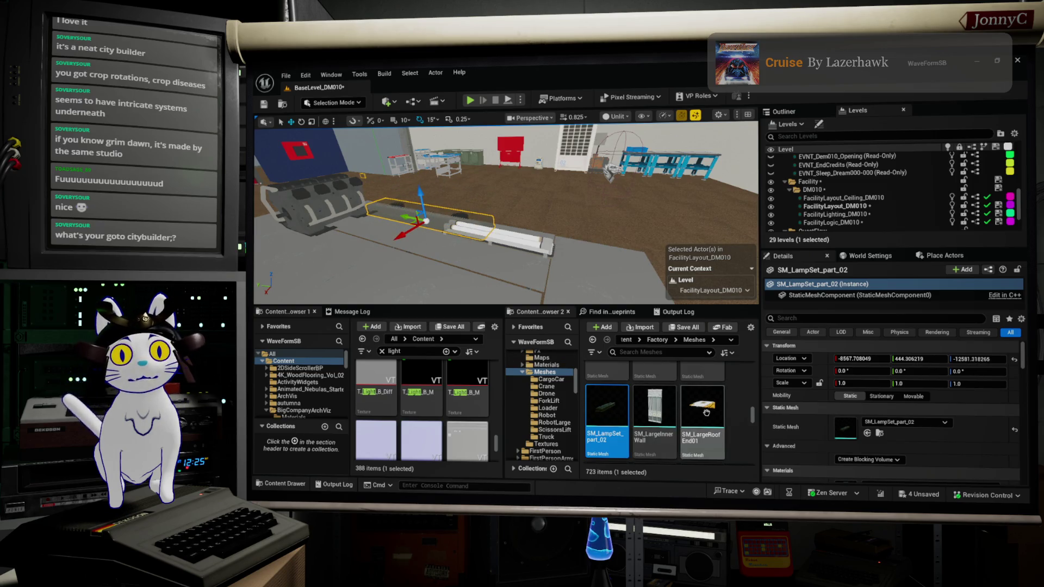
pyautogui.scroll(-1, 701, 413)
# Place an SM_Shelf01 shelf from the Meshes folder into the level
pyautogui.scroll(-2, 707, 413)
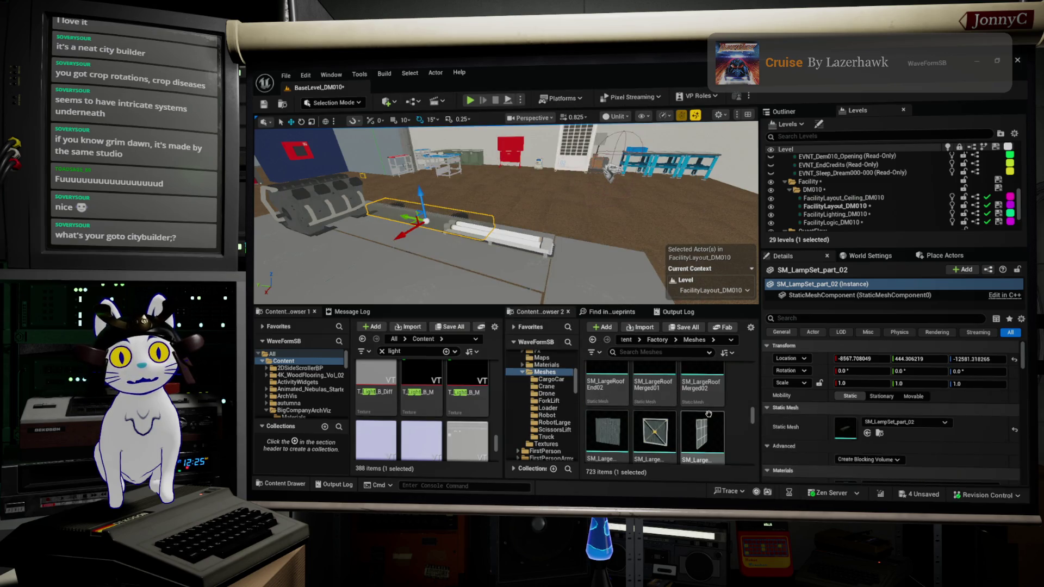
pyautogui.scroll(-2, 708, 414)
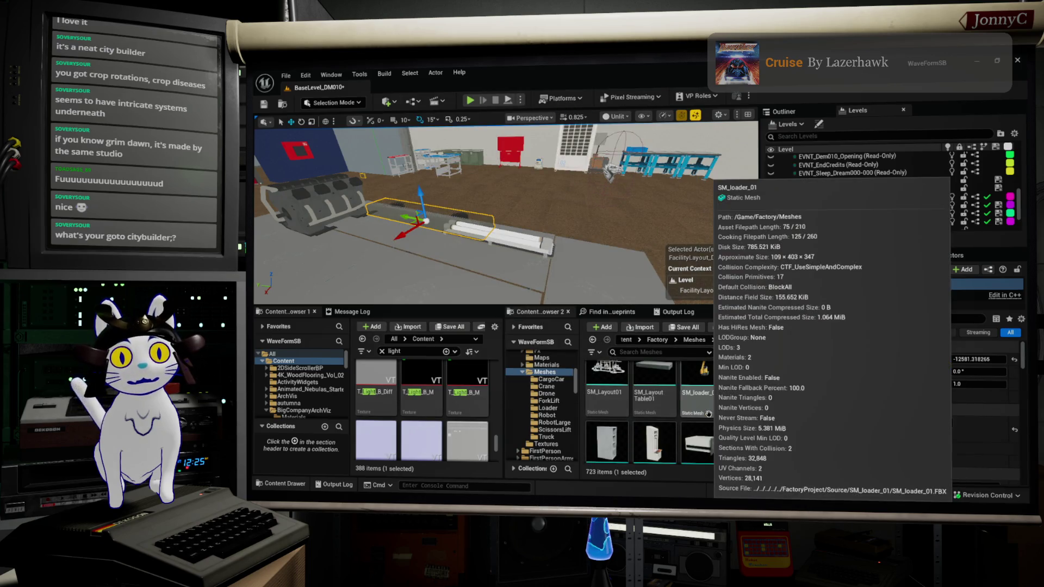
pyautogui.scroll(-1, 708, 414)
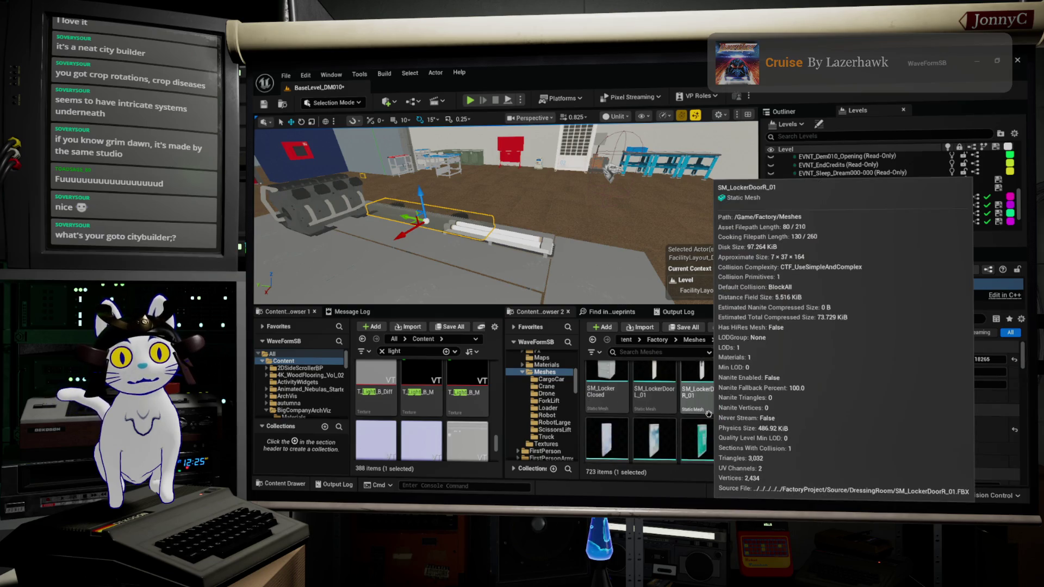
pyautogui.scroll(-1, 714, 414)
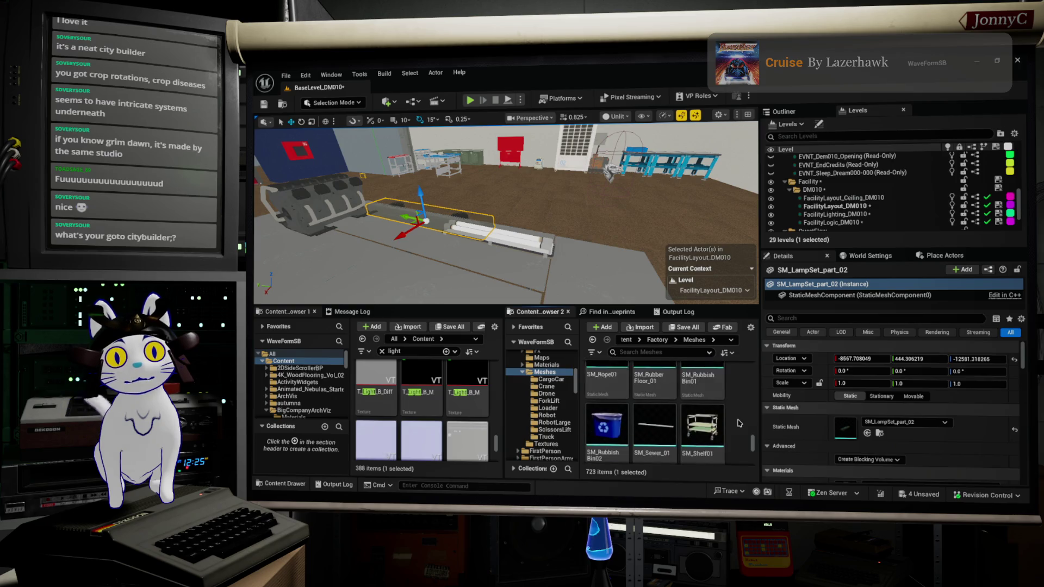
pyautogui.moveTo(709, 405)
pyautogui.mouseDown()
pyautogui.moveTo(680, 185)
pyautogui.moveTo(655, 214)
pyautogui.mouseUp()
# Browse further through the meshes for storage shelves and turn the view toward the blue wall
pyautogui.scroll(-2, 677, 422)
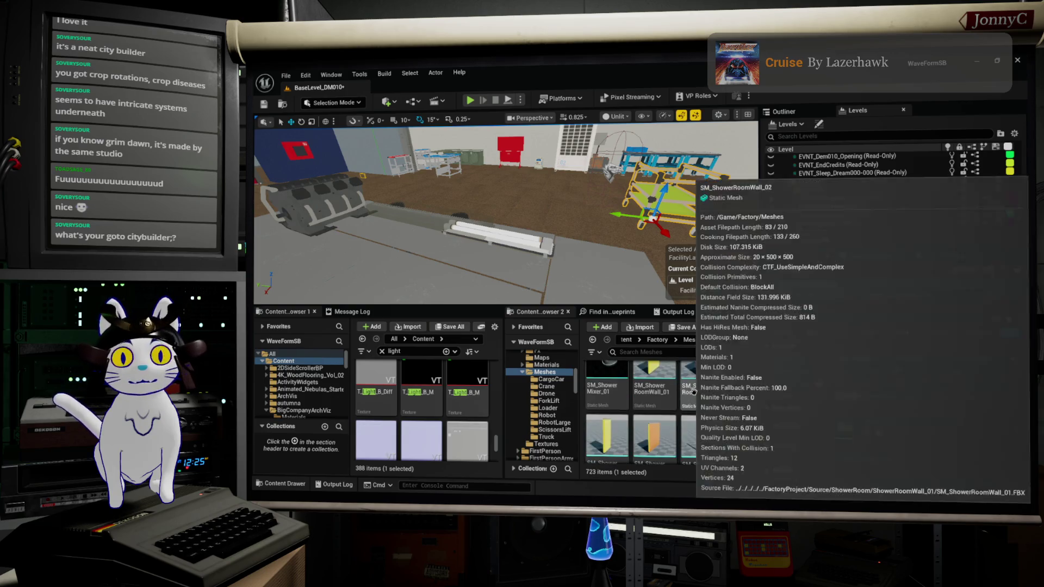
pyautogui.scroll(-3, 693, 391)
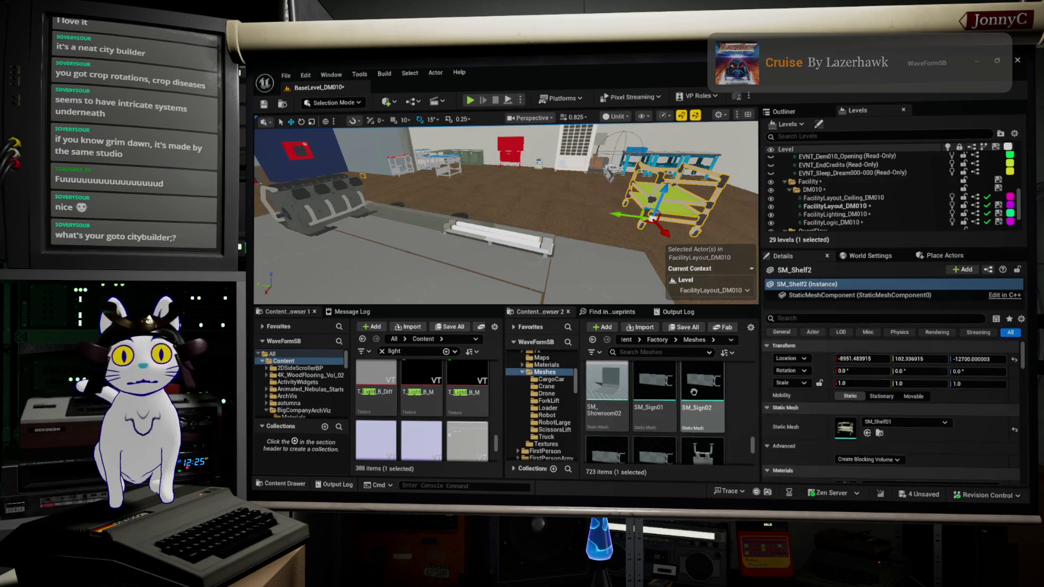
pyautogui.scroll(-4, 693, 391)
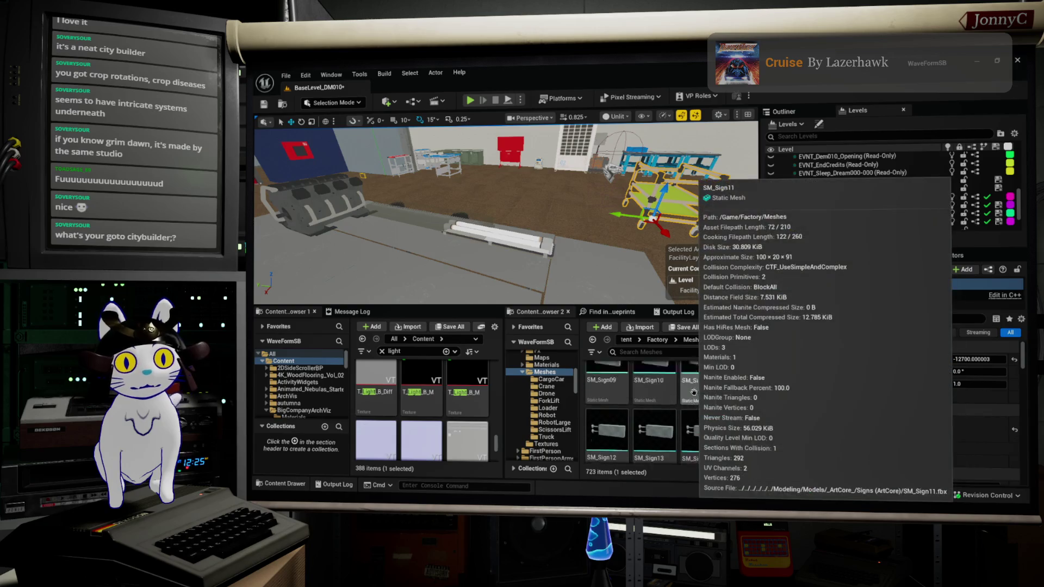
pyautogui.scroll(-3, 693, 391)
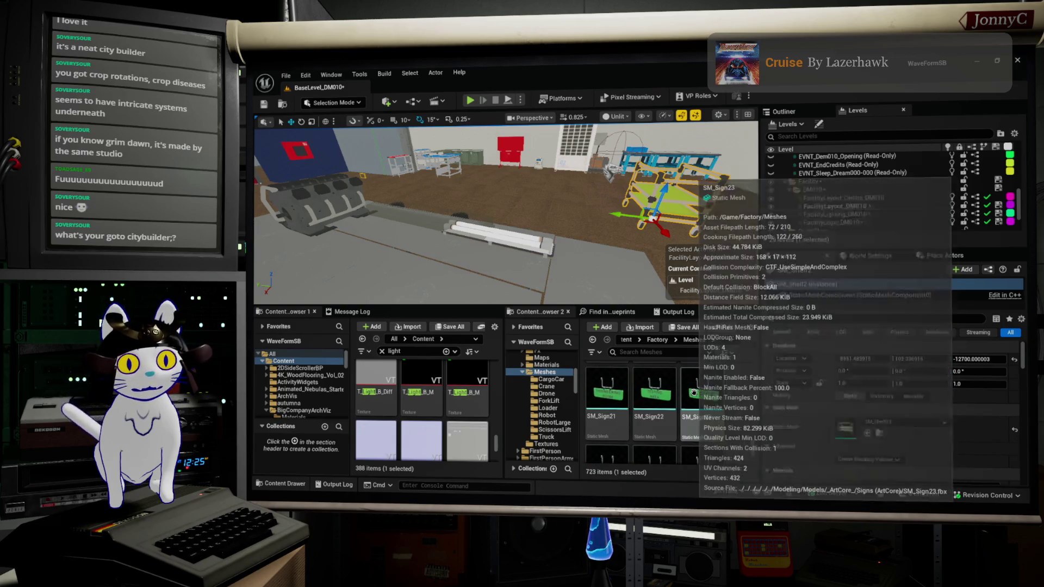
pyautogui.scroll(-4, 693, 392)
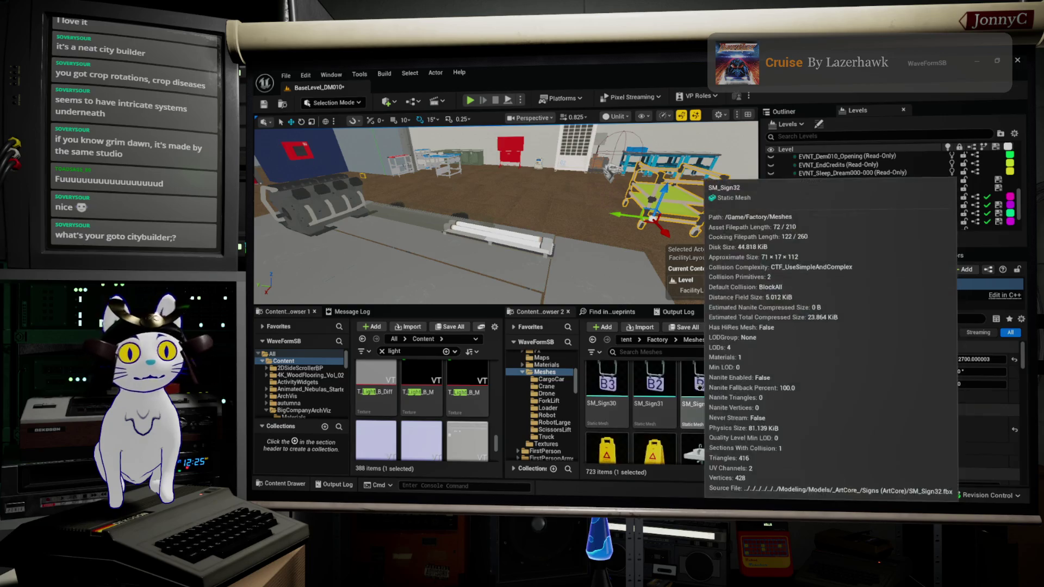
pyautogui.scroll(-1, 708, 394)
pyautogui.scroll(-3, 718, 399)
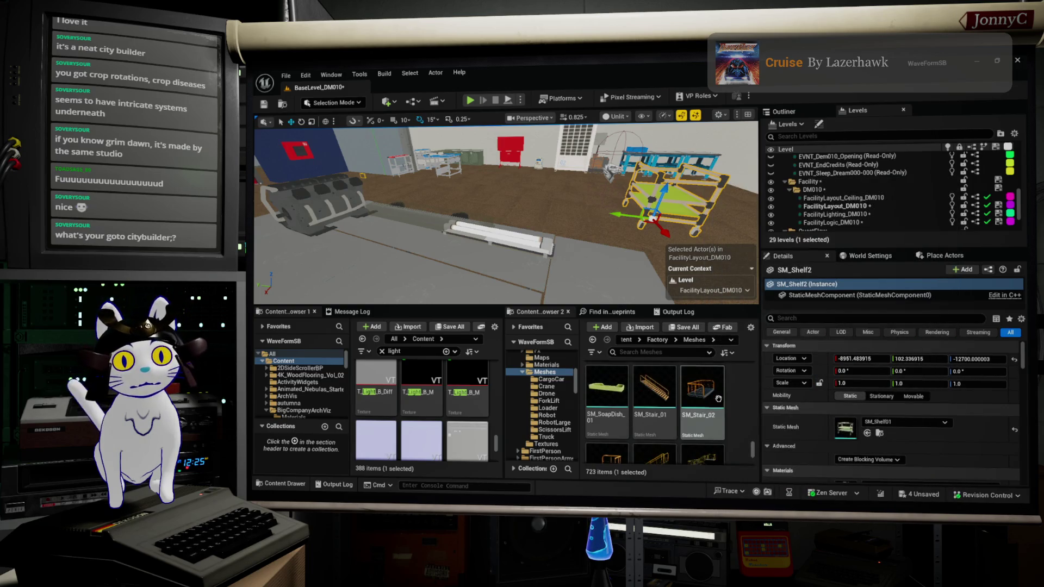
pyautogui.scroll(-3, 718, 399)
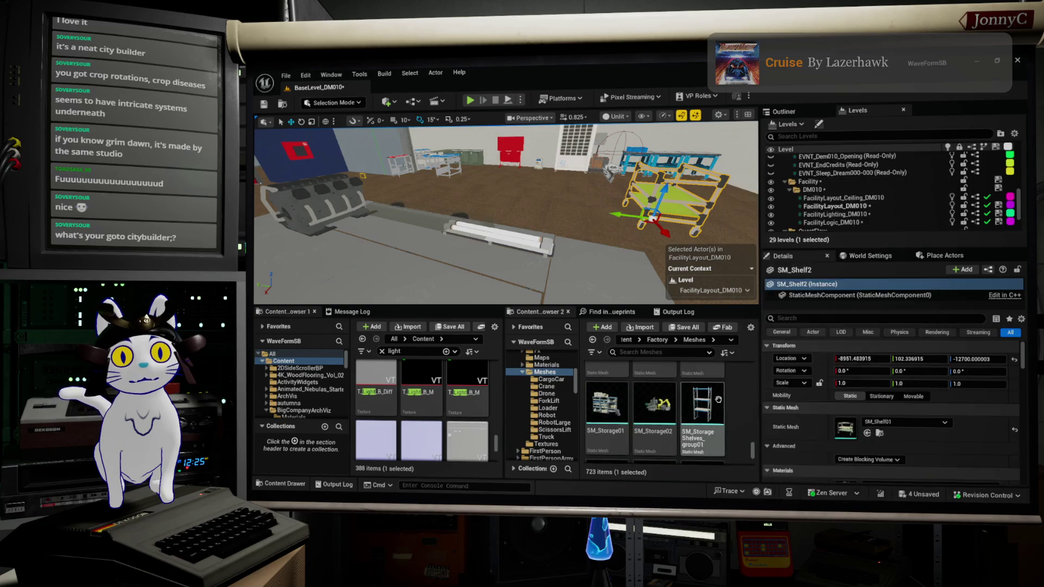
pyautogui.scroll(1, 717, 403)
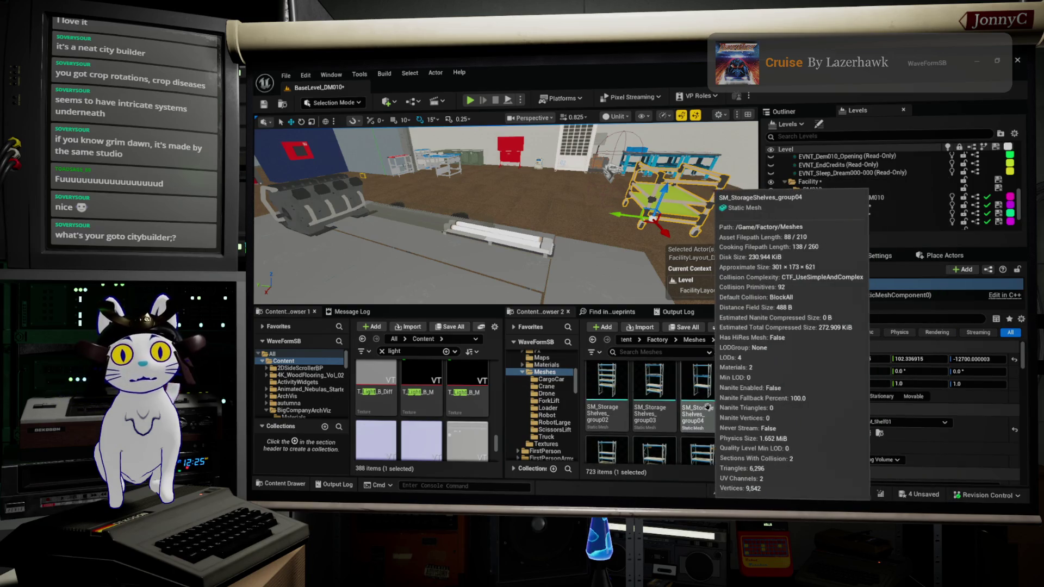
pyautogui.moveTo(584, 234); pyautogui.dragTo(446, 226)
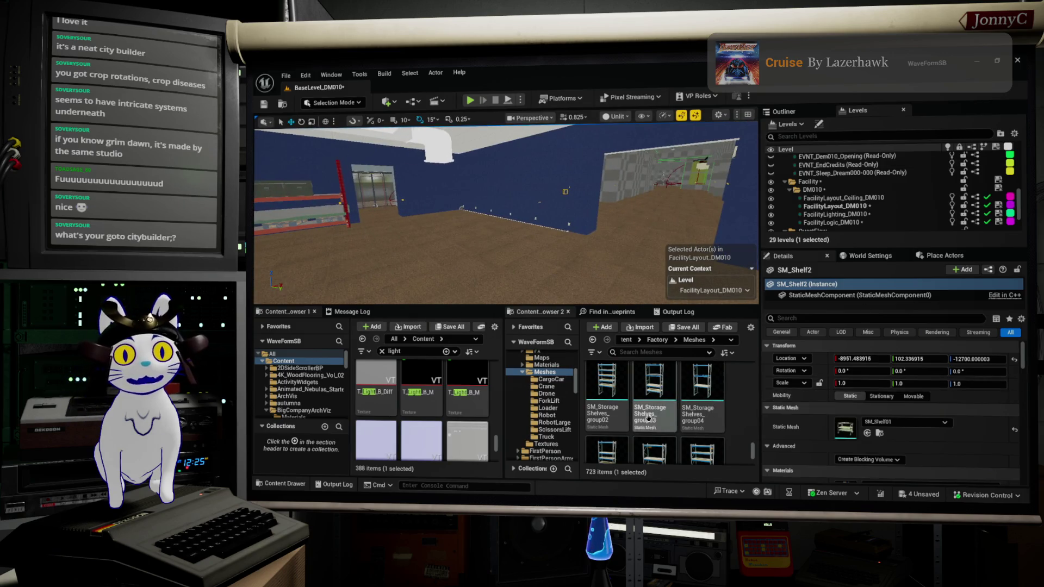
# Place SM_StorageShelves_group06 on the floor in front of the blue wall
pyautogui.scroll(-1, 654, 413)
pyautogui.moveTo(654, 430); pyautogui.dragTo(688, 441)
pyautogui.moveTo(536, 228)
pyautogui.mouseDown()
pyautogui.moveTo(508, 226)
pyautogui.moveTo(589, 215)
pyautogui.mouseUp()
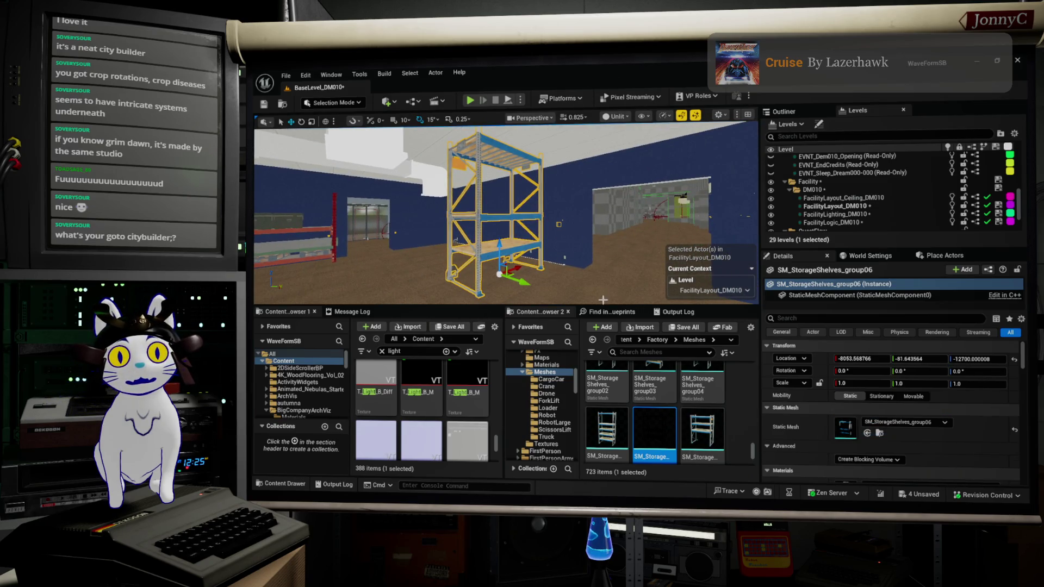
# Scroll further down the Meshes folder to look for the next asset
pyautogui.scroll(-1, 680, 424)
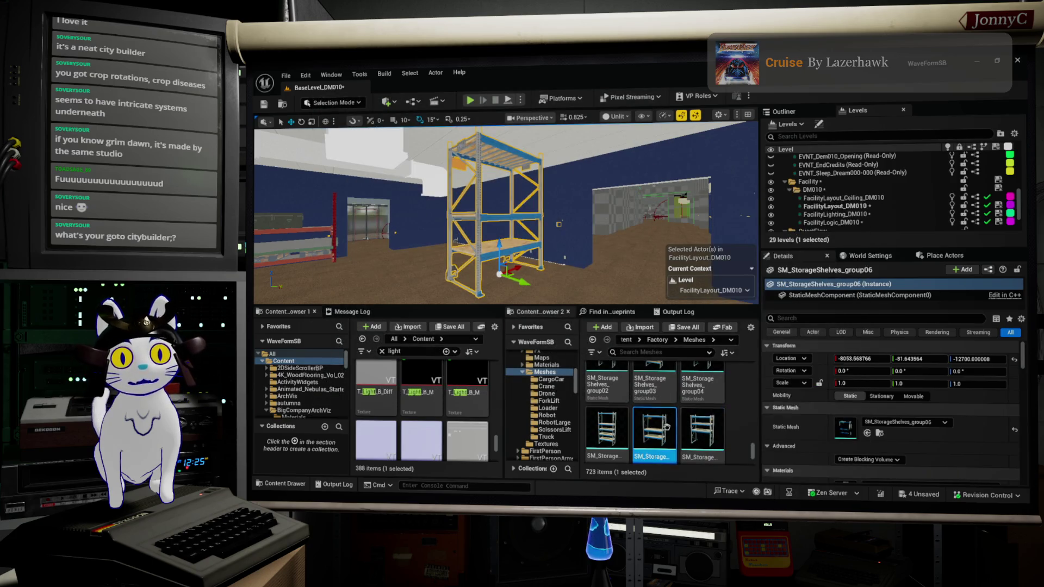
pyautogui.scroll(-1, 701, 432)
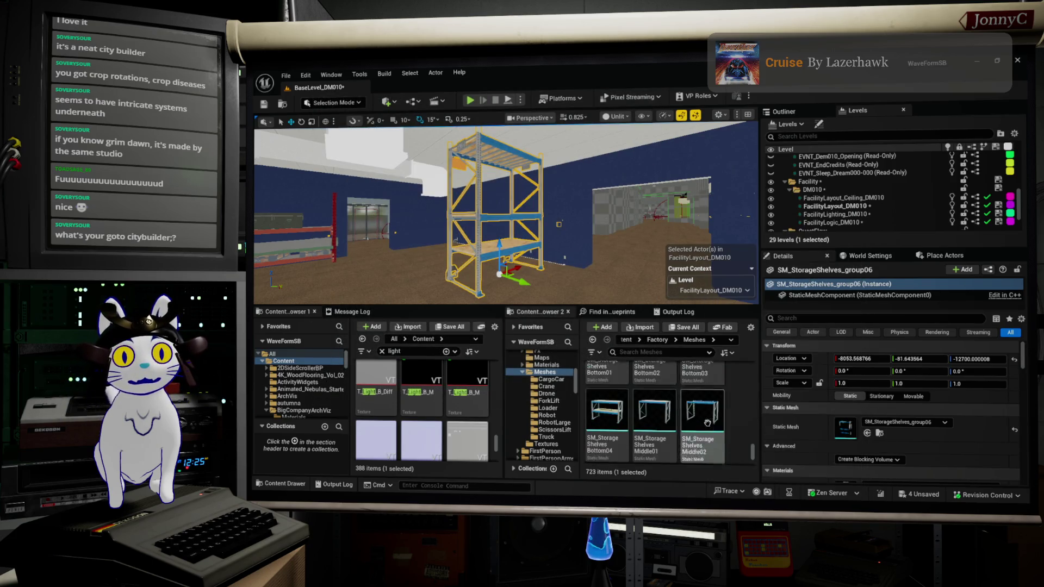
pyautogui.scroll(-2, 707, 422)
pyautogui.scroll(-3, 710, 419)
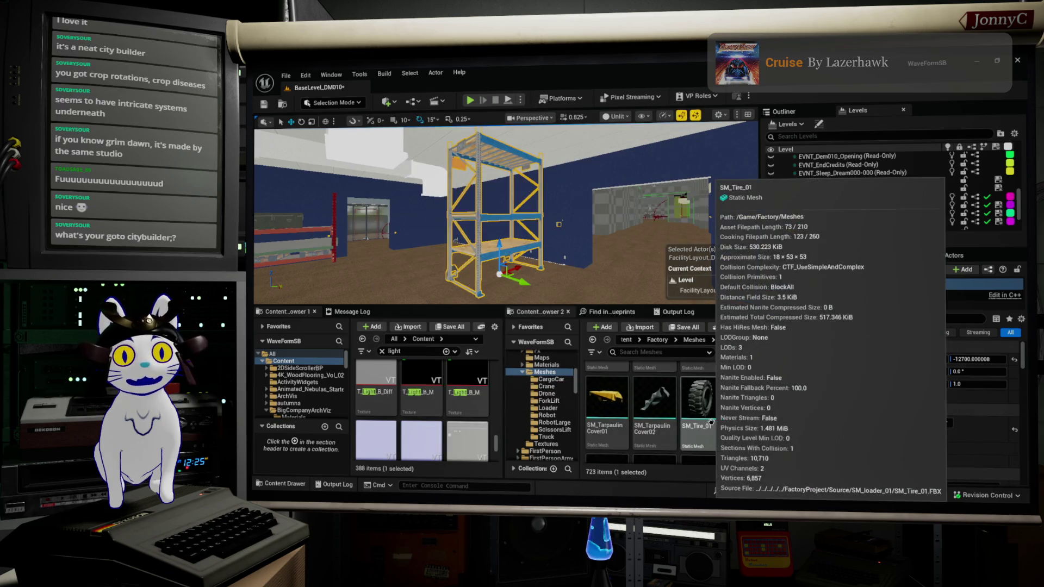
pyautogui.scroll(-4, 710, 417)
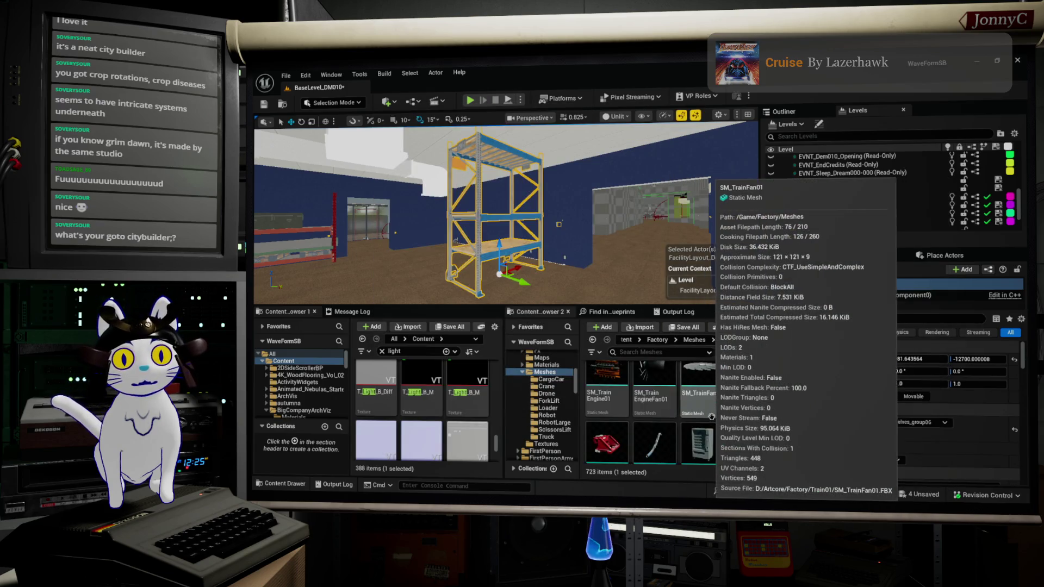
pyautogui.scroll(-1, 714, 415)
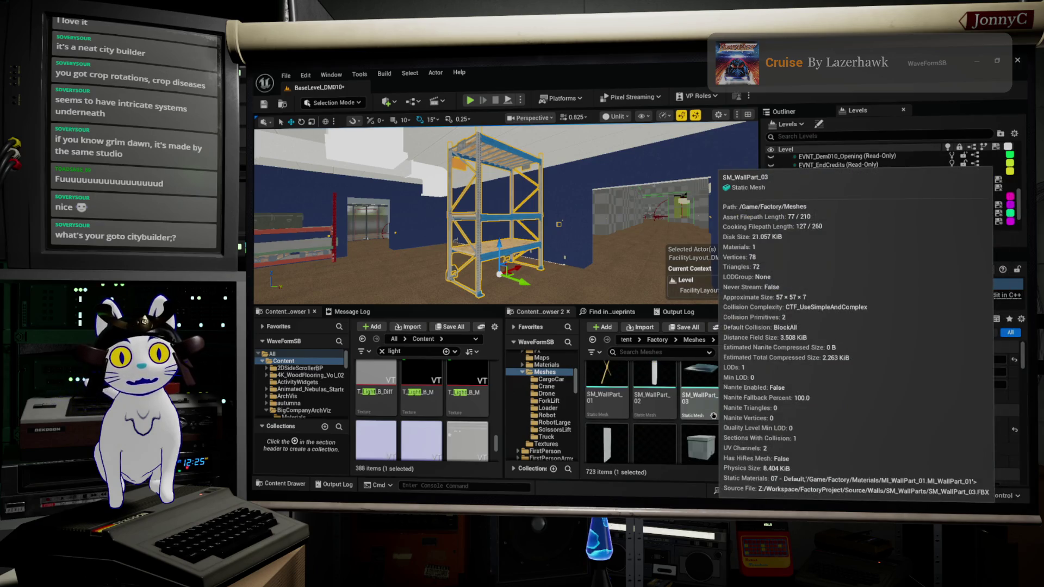
pyautogui.scroll(-5, 713, 415)
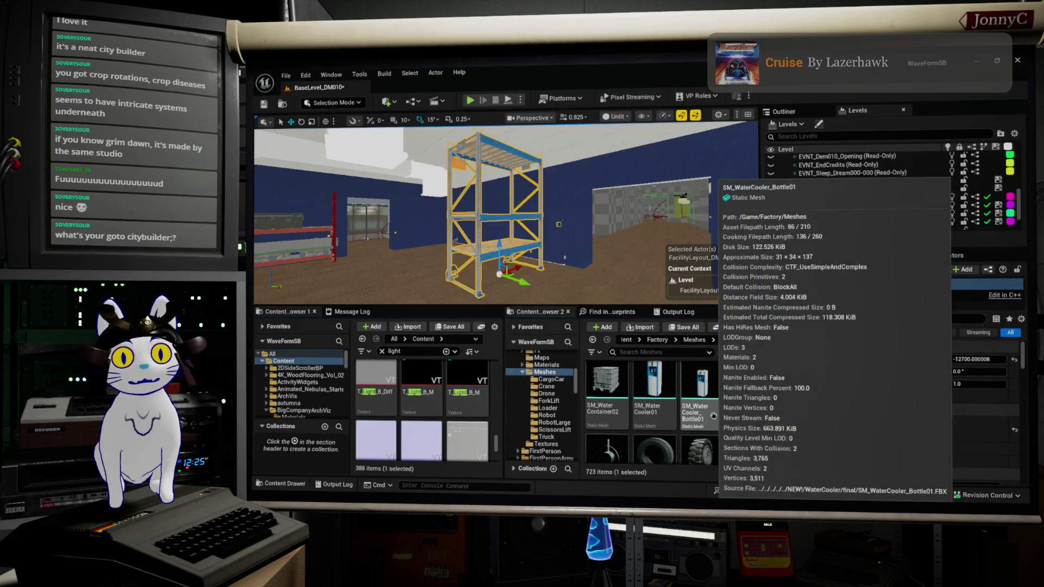
pyautogui.scroll(-3, 713, 415)
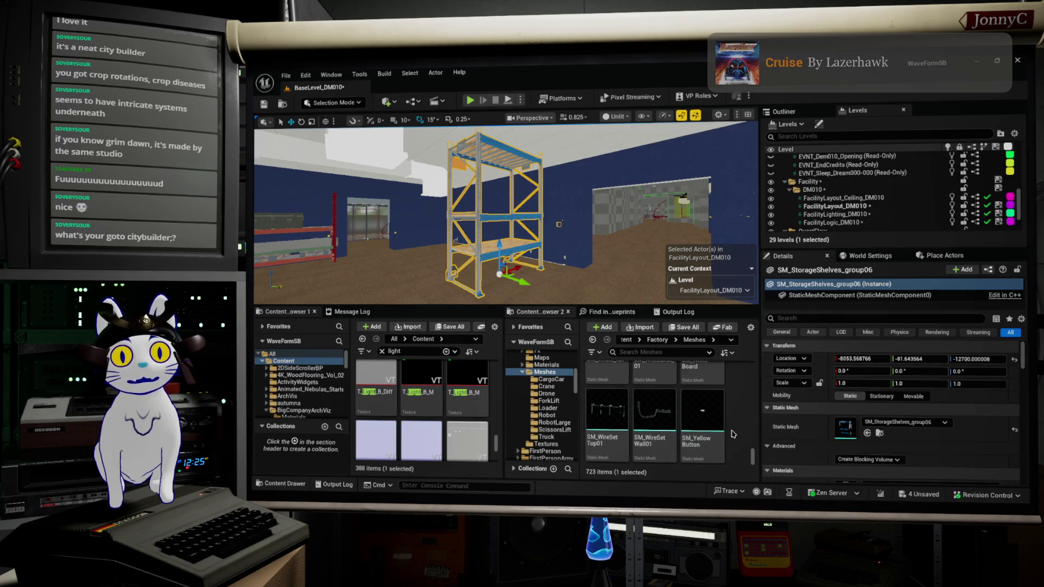
# Try an SM_WireSetTop01 wire set beside the shelving, frame it, then delete it
pyautogui.moveTo(608, 409); pyautogui.dragTo(624, 150)
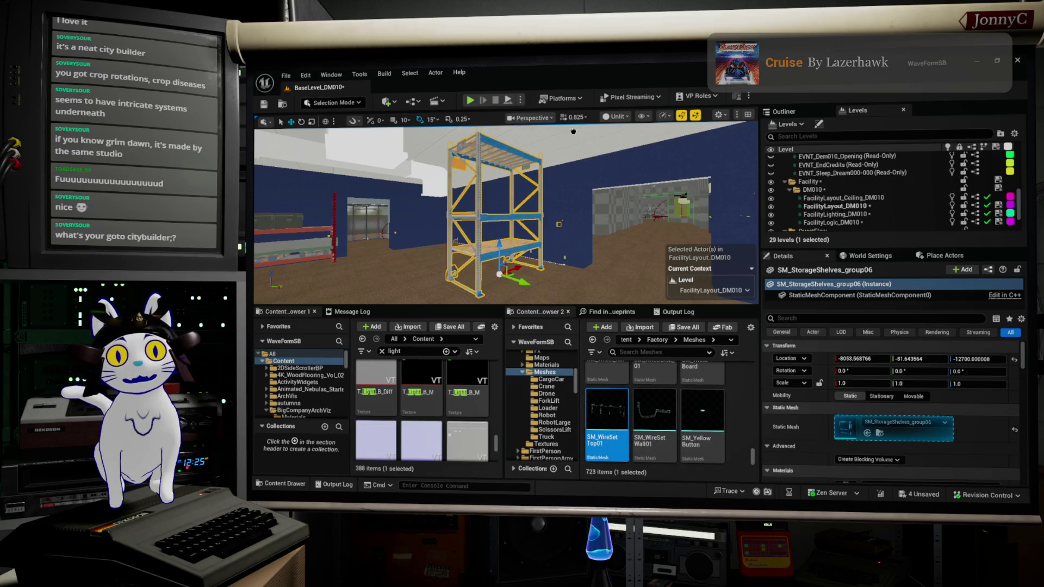
pyautogui.moveTo(574, 227); pyautogui.dragTo(557, 266)
pyautogui.press('f')
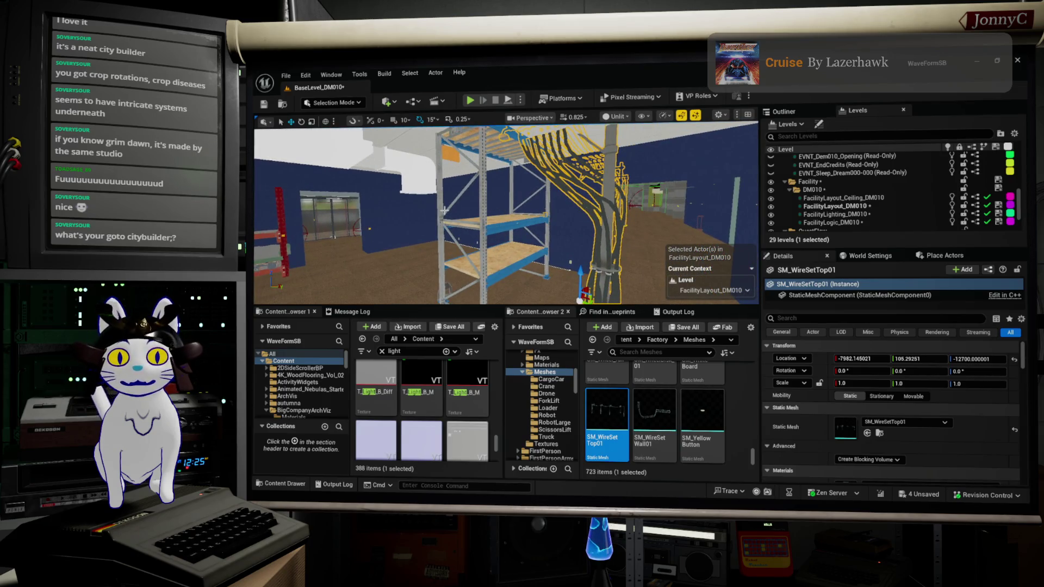
pyautogui.press('Delete')
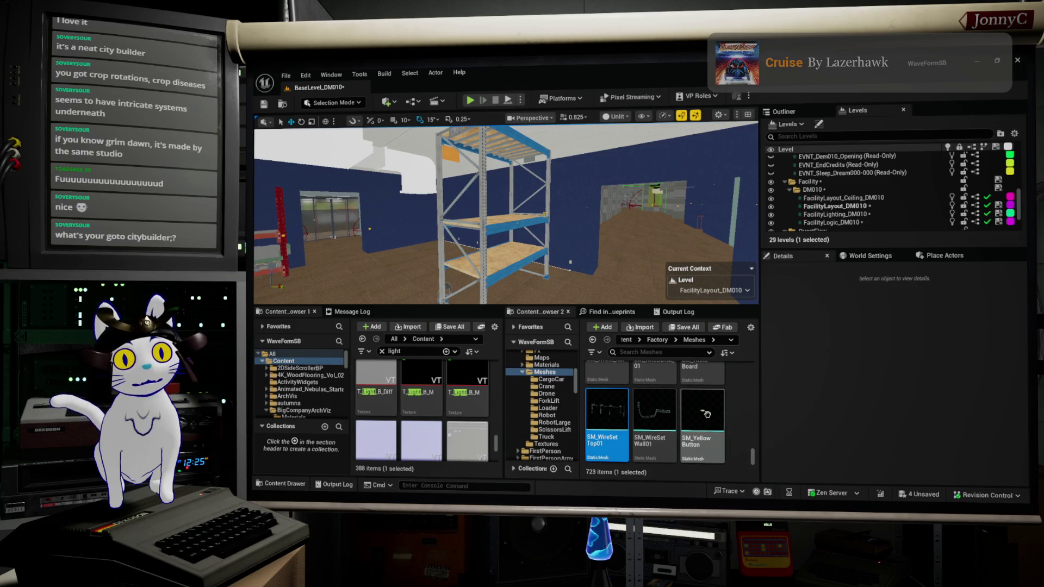
# Search the Content Browser for 'light' to filter the meshes to three matches
pyautogui.scroll(2, 679, 419)
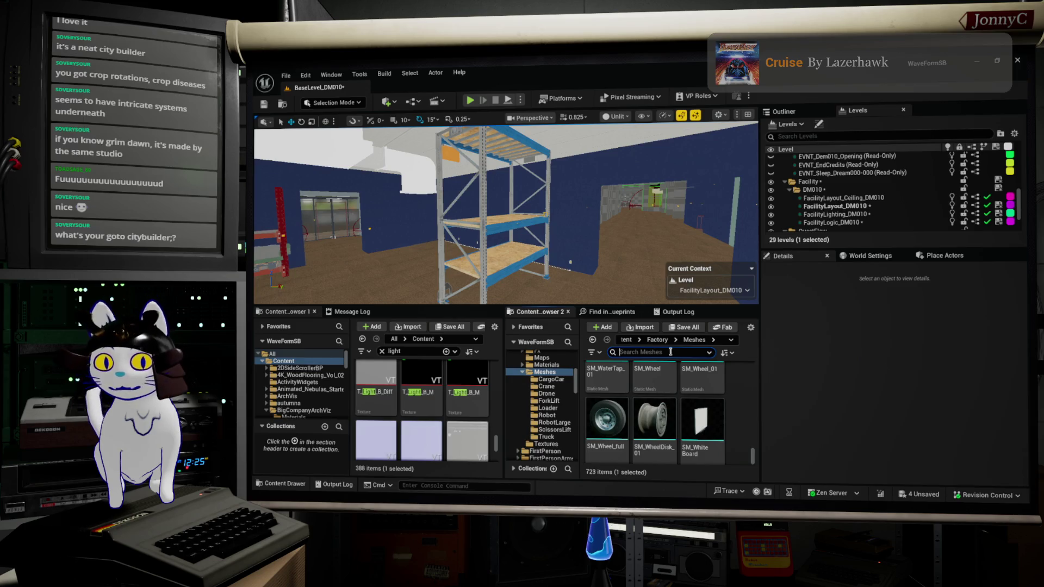
pyautogui.write('light')
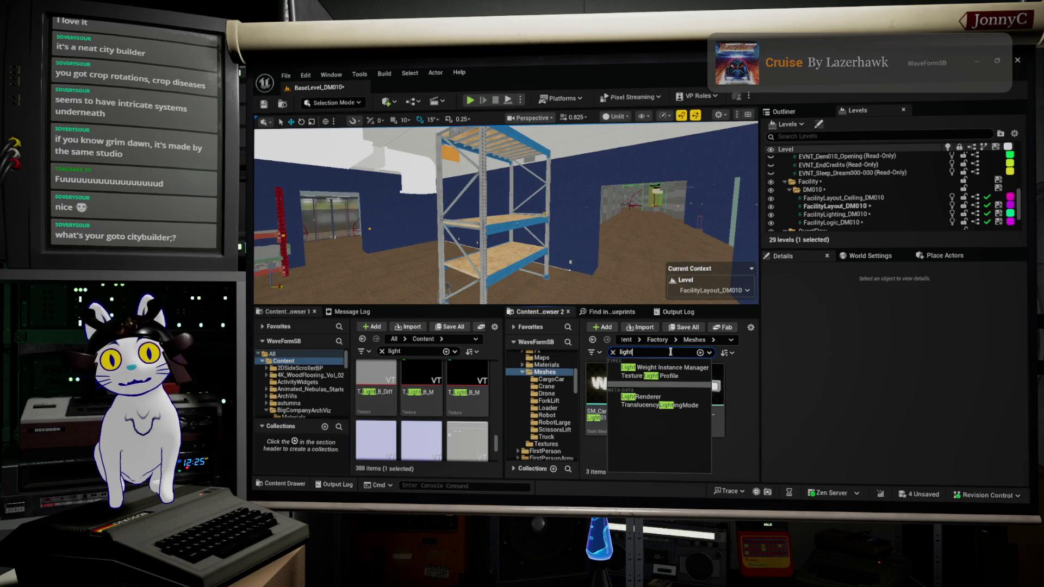
pyautogui.press('Escape')
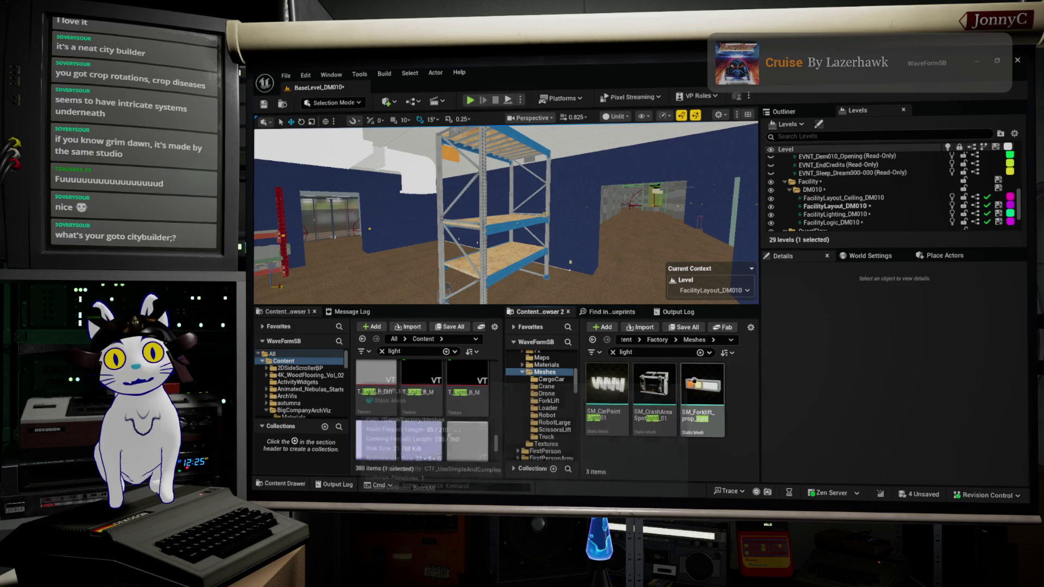
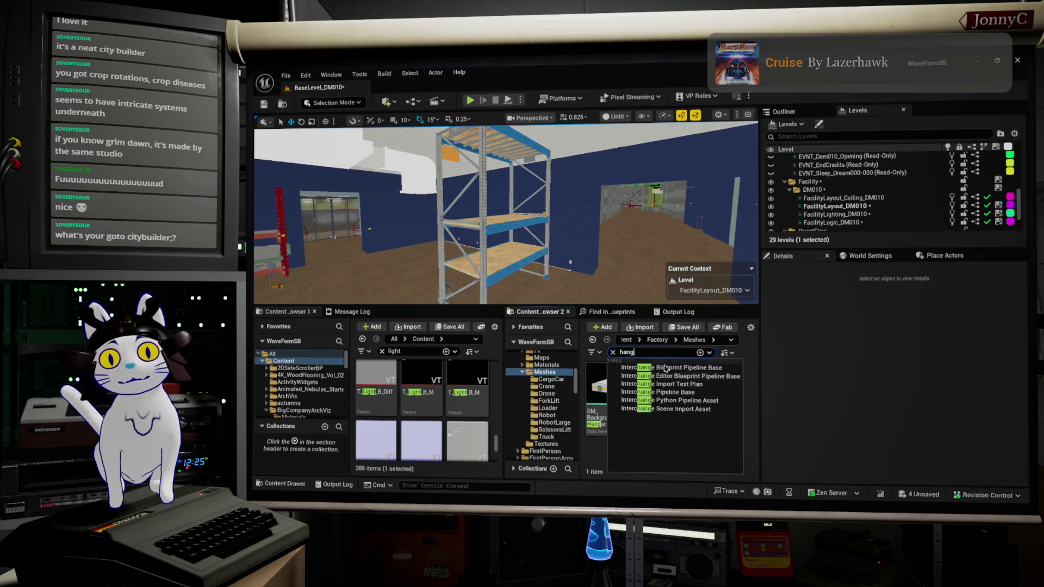
# Clear the Meshes search back to all 723 items and fly the view to the ceiling lamps
pyautogui.press('Escape')
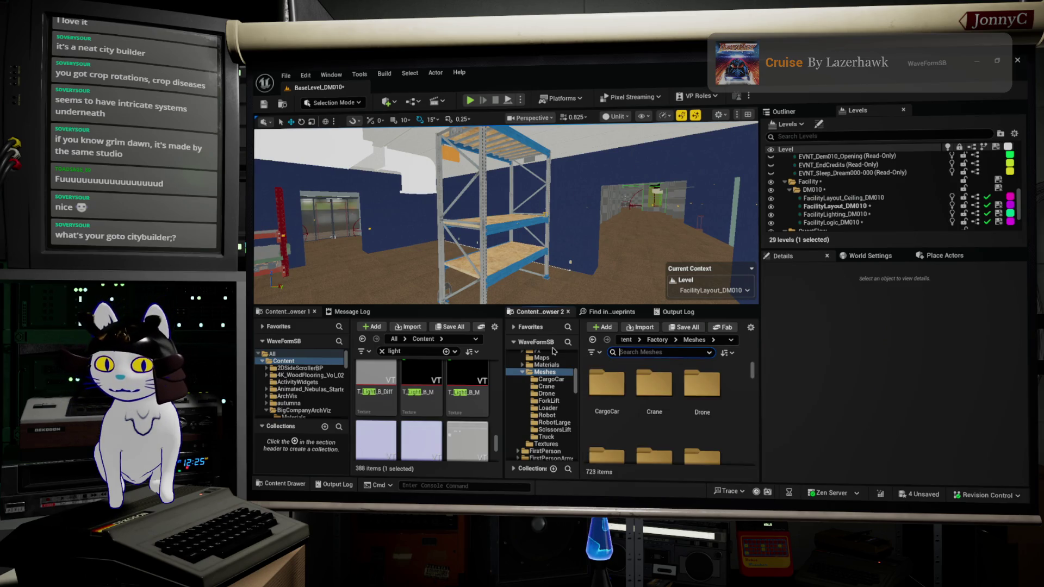
pyautogui.write('flou')
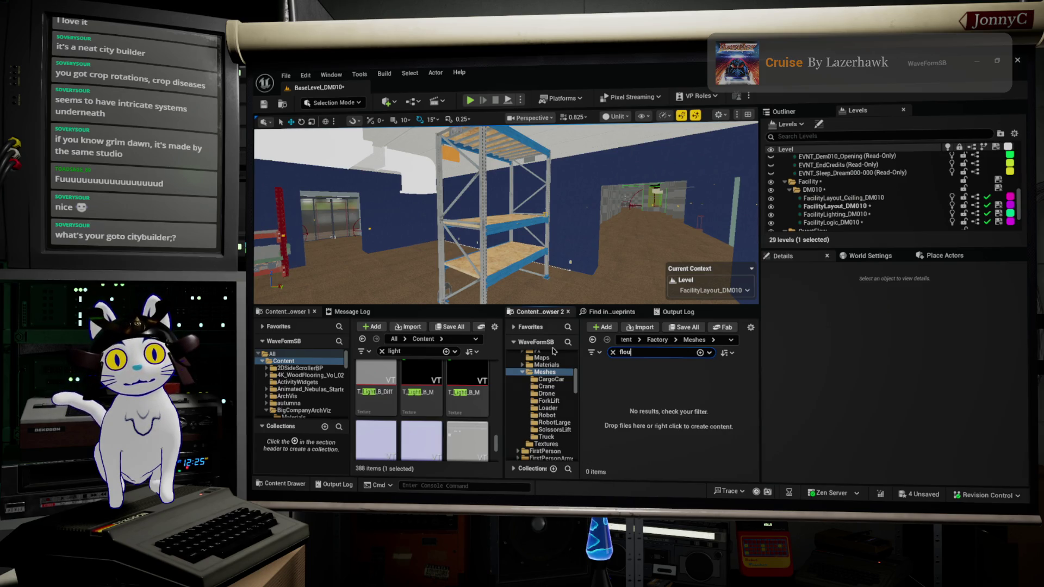
pyautogui.press('BackSpace')
pyautogui.write('r')
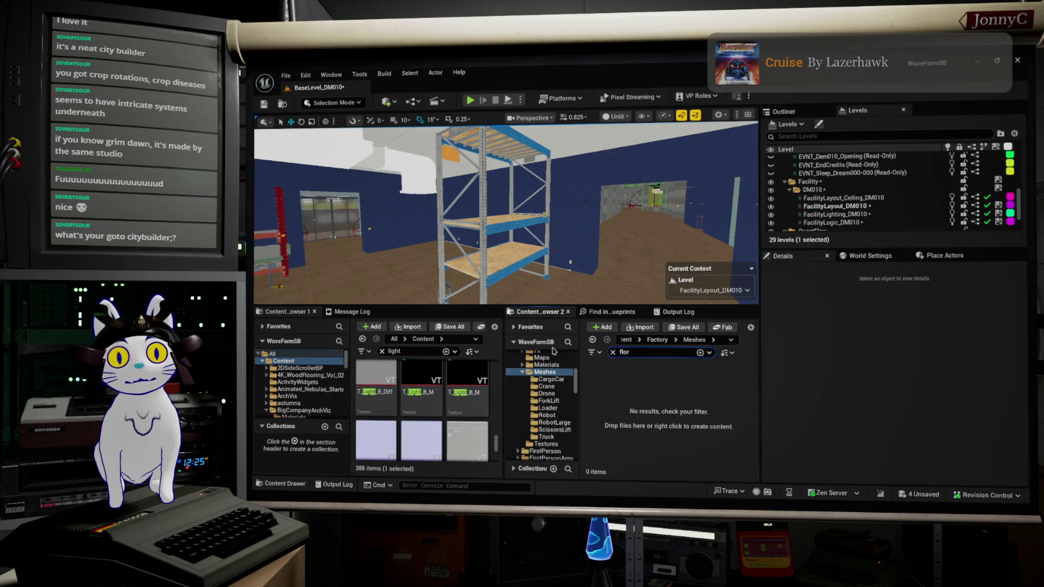
pyautogui.press('BackSpace')
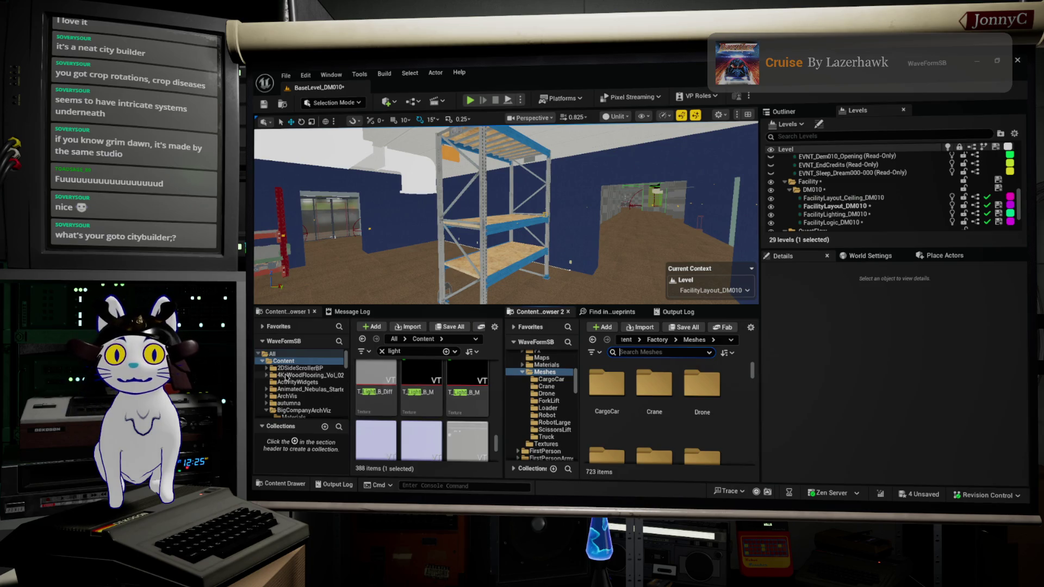
pyautogui.moveTo(554, 236)
pyautogui.mouseDown()
pyautogui.moveTo(424, 221)
pyautogui.moveTo(450, 165)
pyautogui.mouseUp()
pyautogui.scroll(1, 435, 268)
# Select the SM_LampSet_2 ceiling lamp and locate BP_Light_Office_Florescent in the NetworkedDevices Lights folder
pyautogui.click(471, 267)
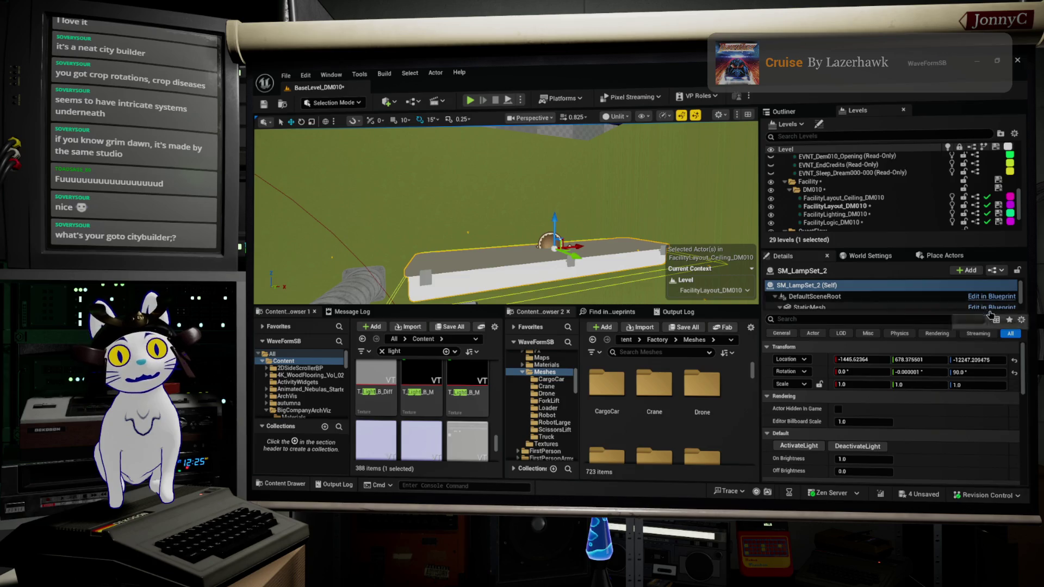
pyautogui.moveTo(626, 172); pyautogui.dragTo(627, 256)
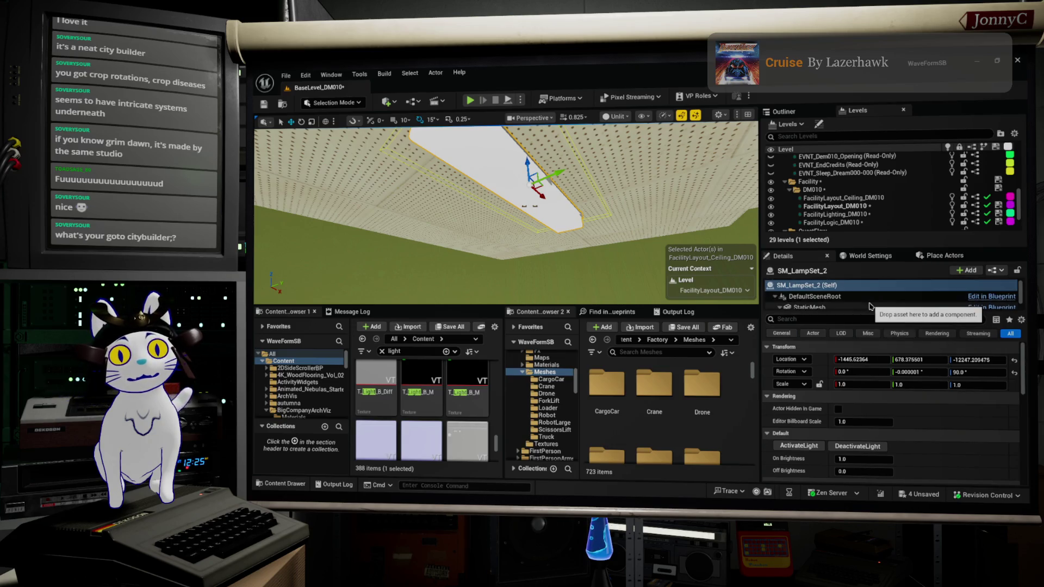
pyautogui.scroll(2, 505, 212)
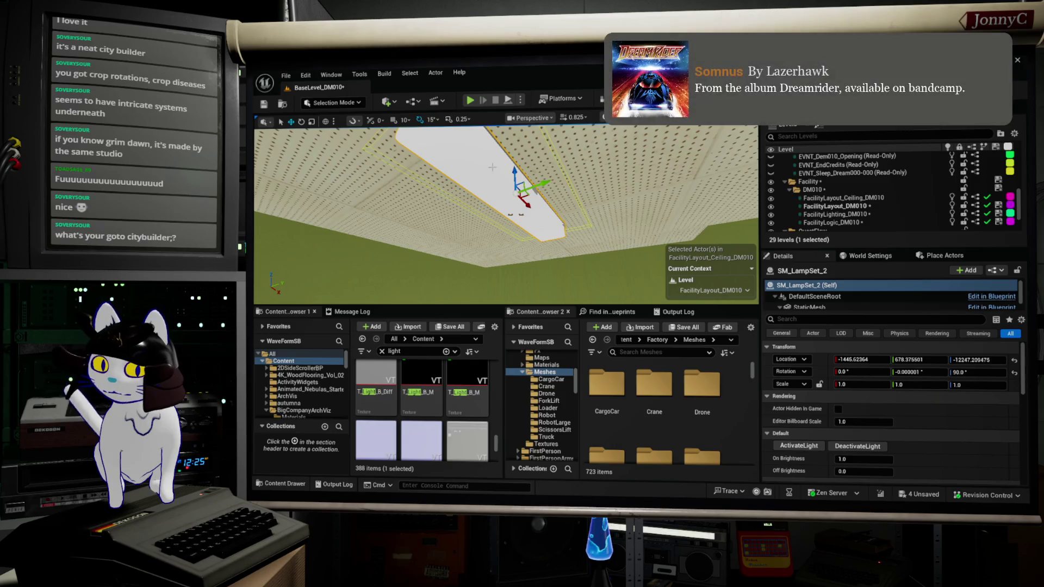
pyautogui.hotkey('ctrl', 'b')
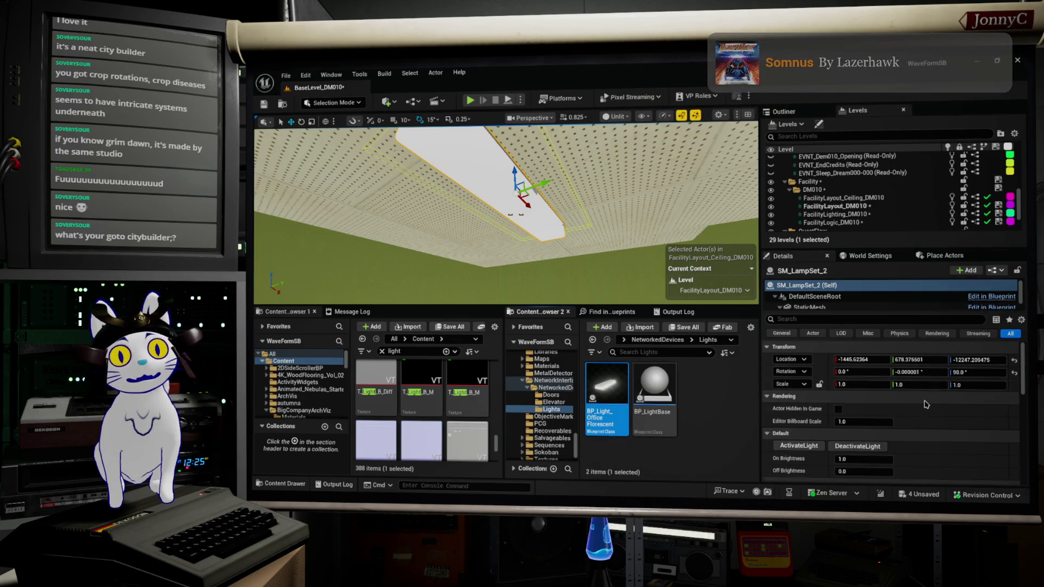
# Locate the lamp's static mesh SM_LampSet_01 in the Factory > Meshes folder
pyautogui.scroll(-2, 917, 401)
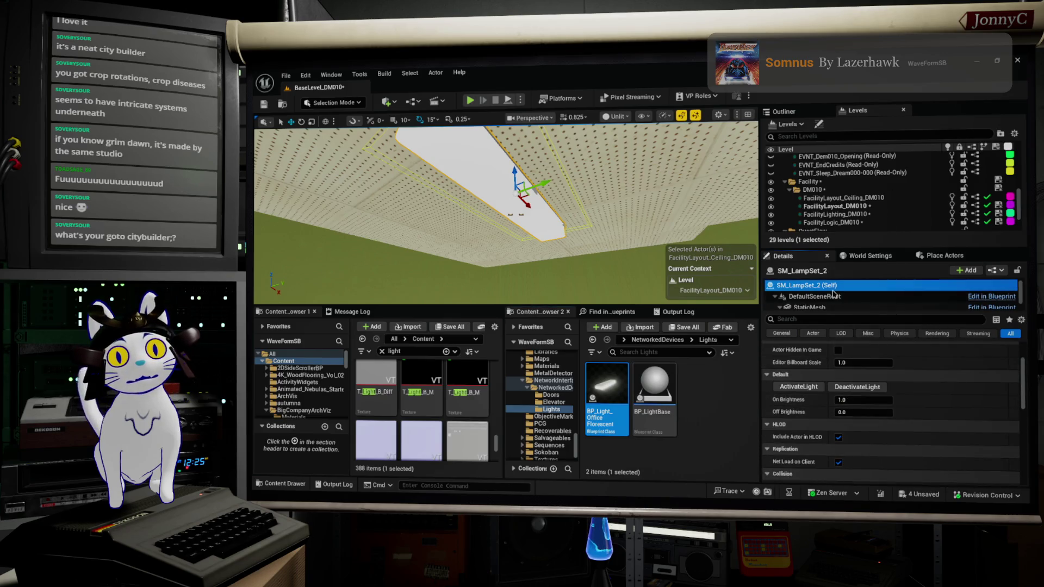
pyautogui.click(827, 306)
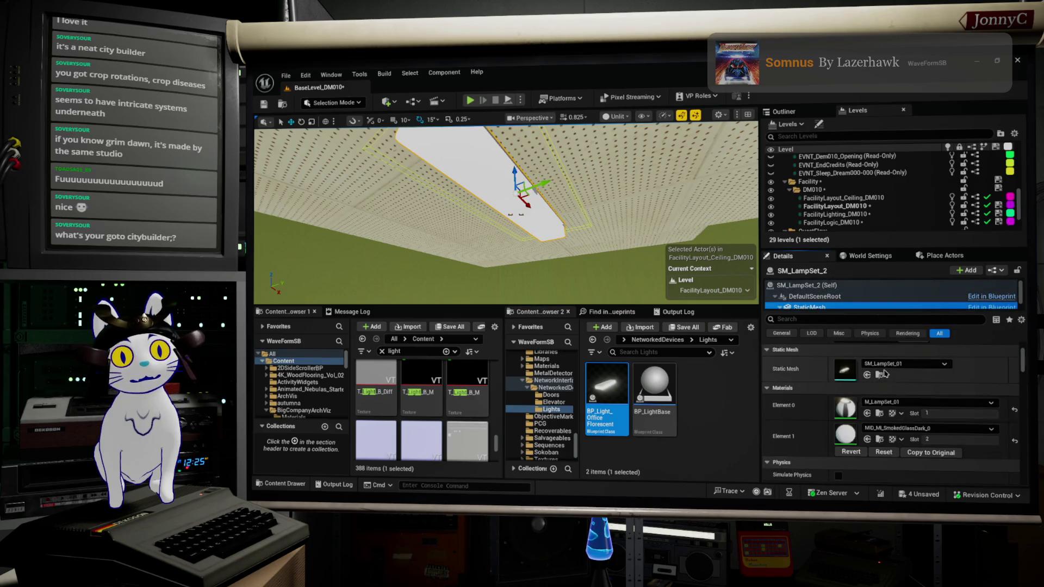
pyautogui.click(879, 375)
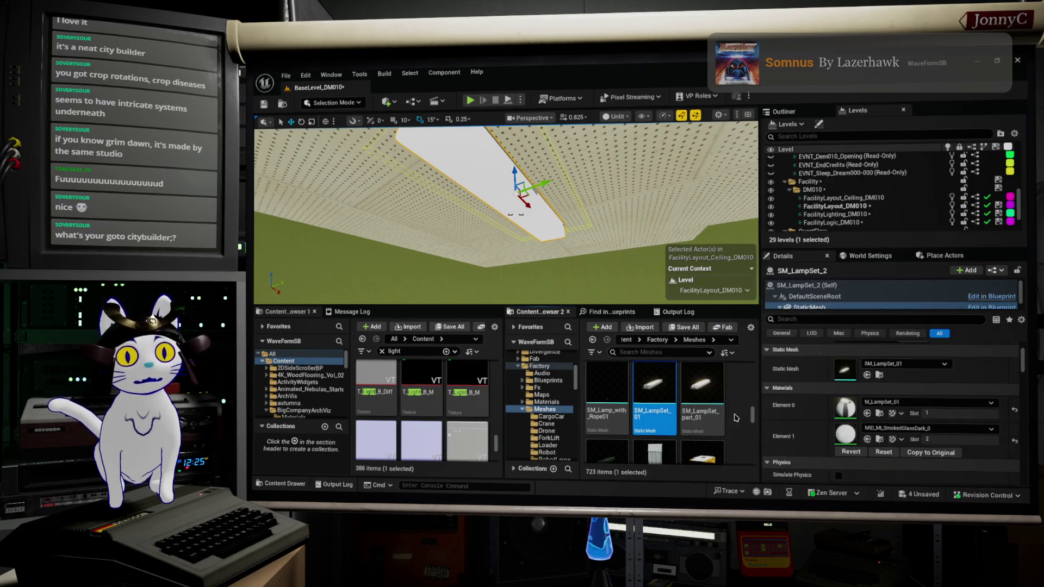
# Select the nearby lamp meshes SM_Lamp_with_Rope01 and SM_LampSet_part_02 in the grid
pyautogui.scroll(1, 737, 417)
pyautogui.scroll(1, 737, 417)
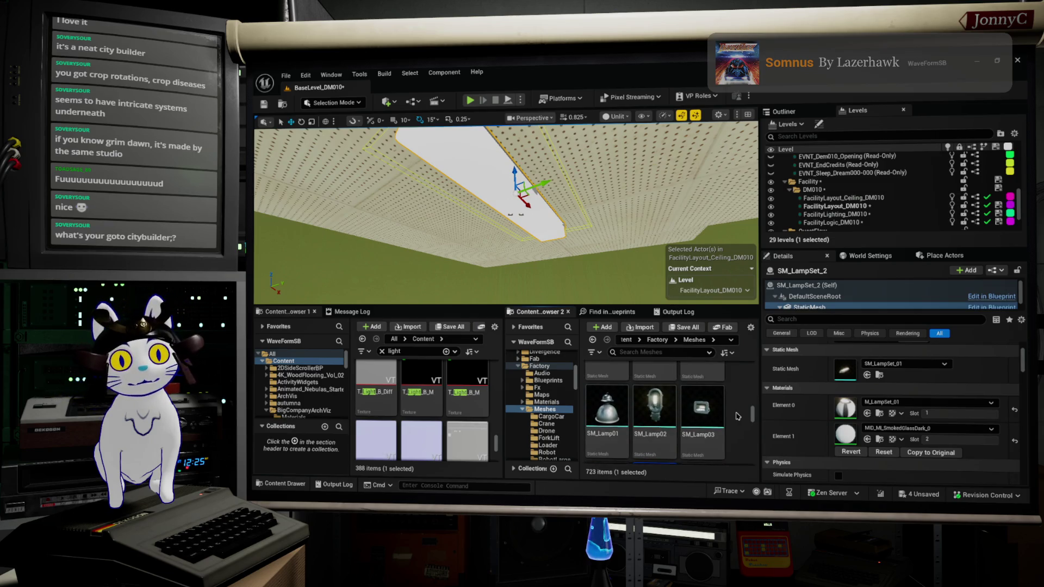
pyautogui.scroll(-1, 738, 417)
pyautogui.scroll(-1, 738, 417)
pyautogui.click(612, 396)
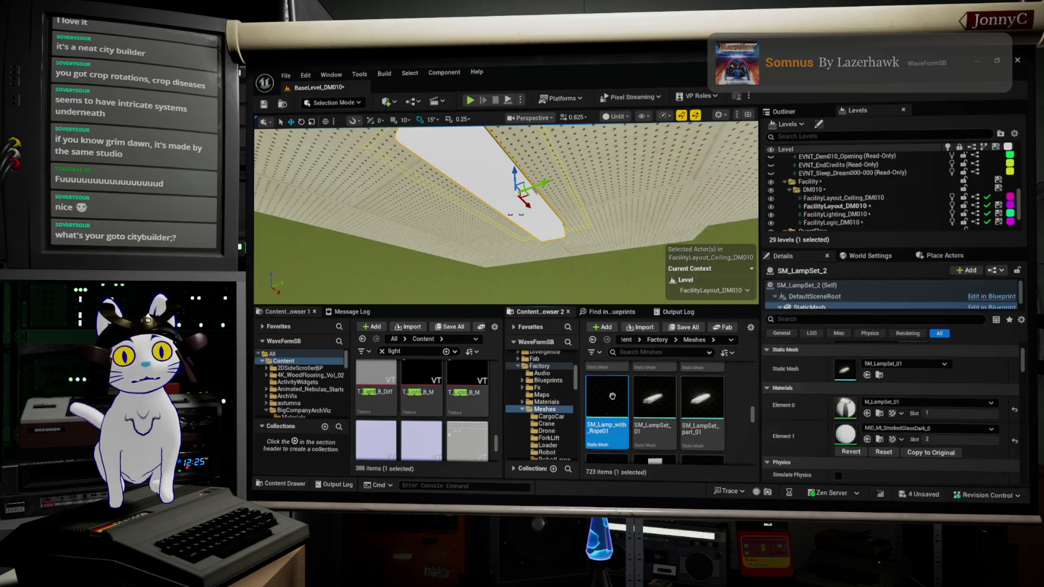
pyautogui.scroll(-1, 612, 396)
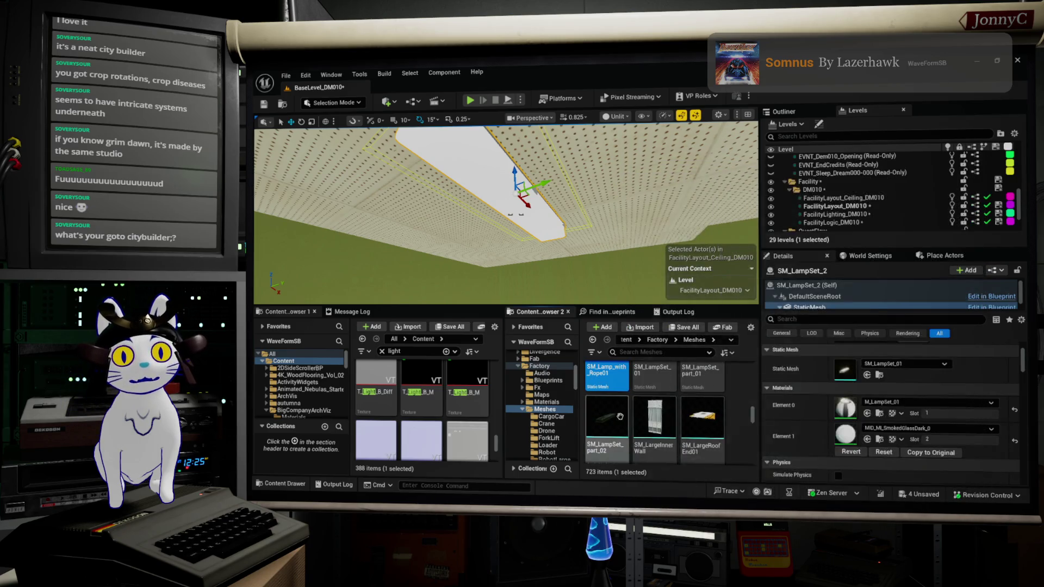
pyautogui.click(622, 416)
pyautogui.scroll(-1, 715, 395)
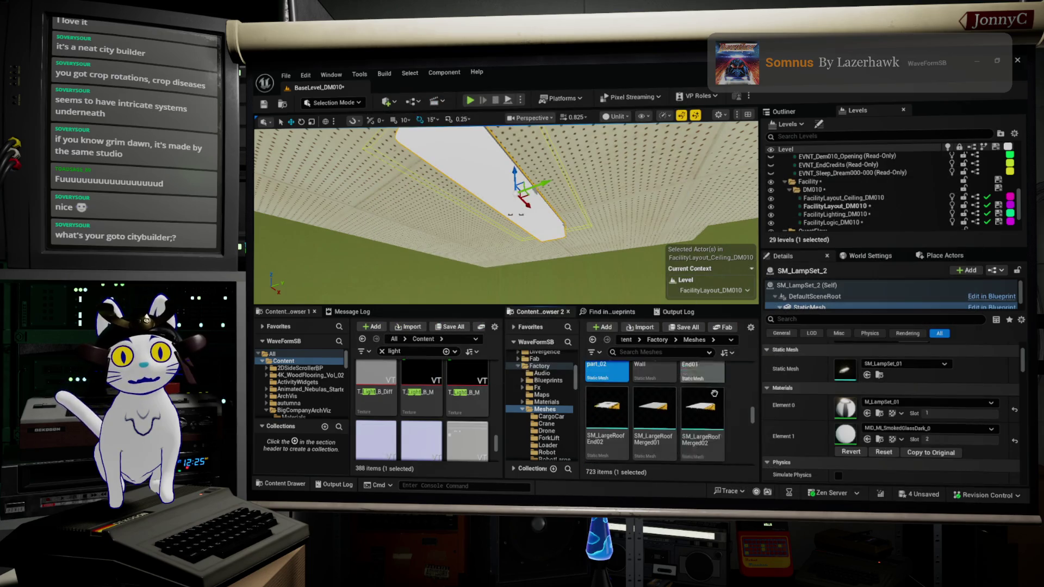
pyautogui.scroll(5, 543, 402)
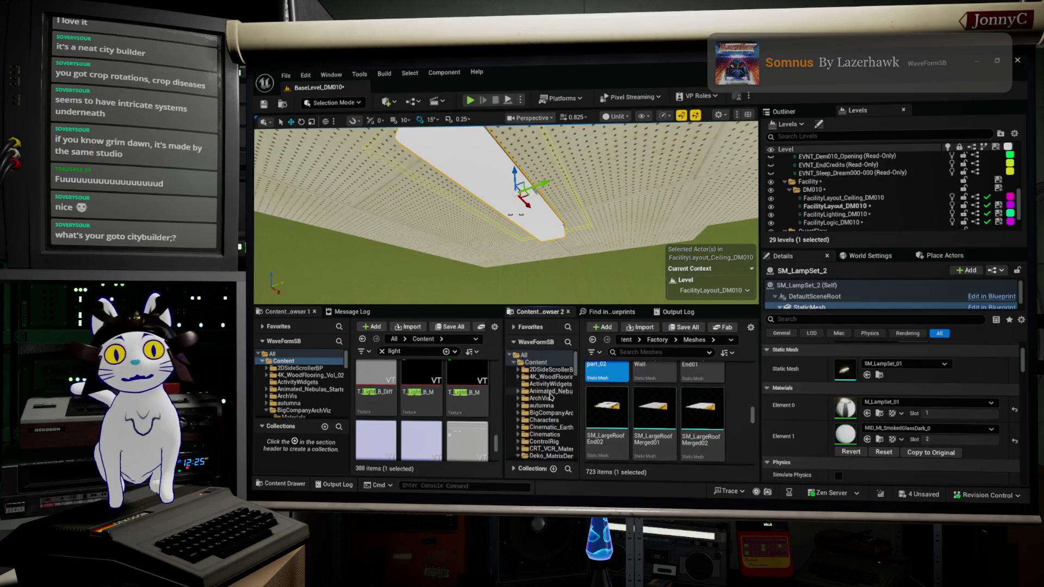
pyautogui.moveTo(506, 218)
pyautogui.mouseDown()
pyautogui.moveTo(479, 239)
pyautogui.moveTo(462, 209)
pyautogui.moveTo(454, 215)
pyautogui.mouseUp()
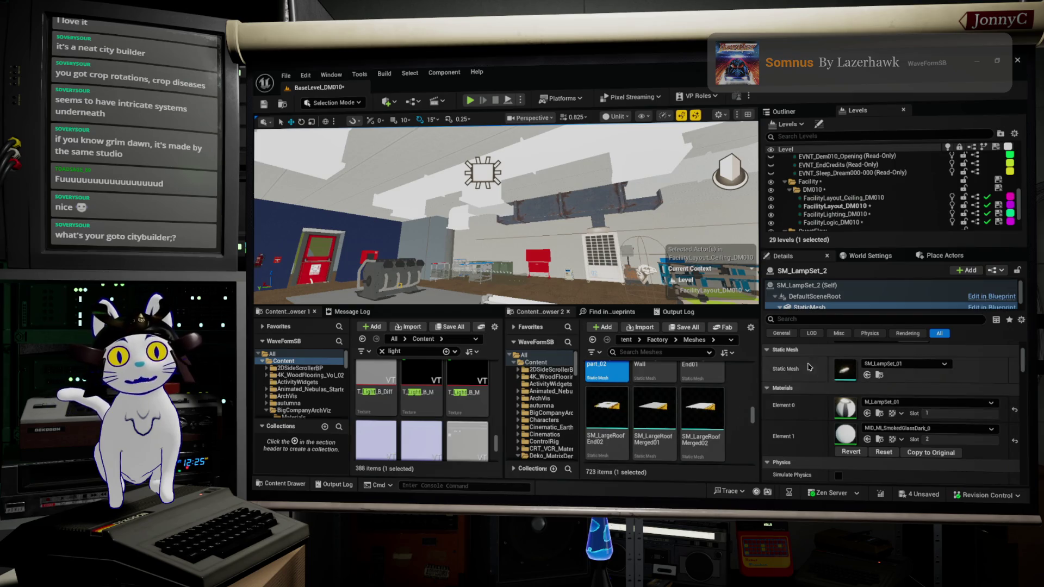
# Change the Content Browser 1 search to 'green' to list greenhouse assets
pyautogui.scroll(1, 699, 364)
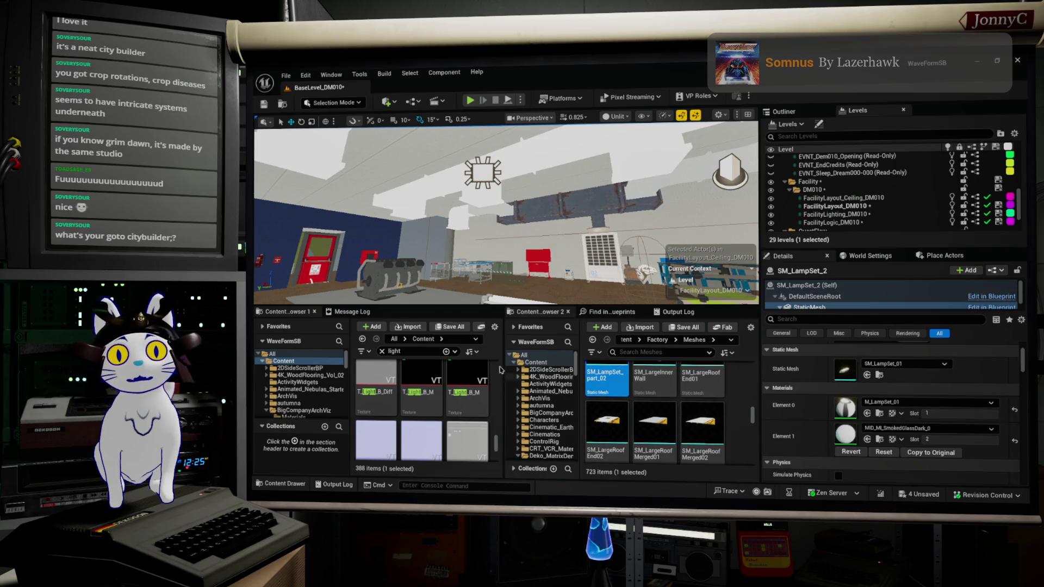
pyautogui.scroll(2, 422, 402)
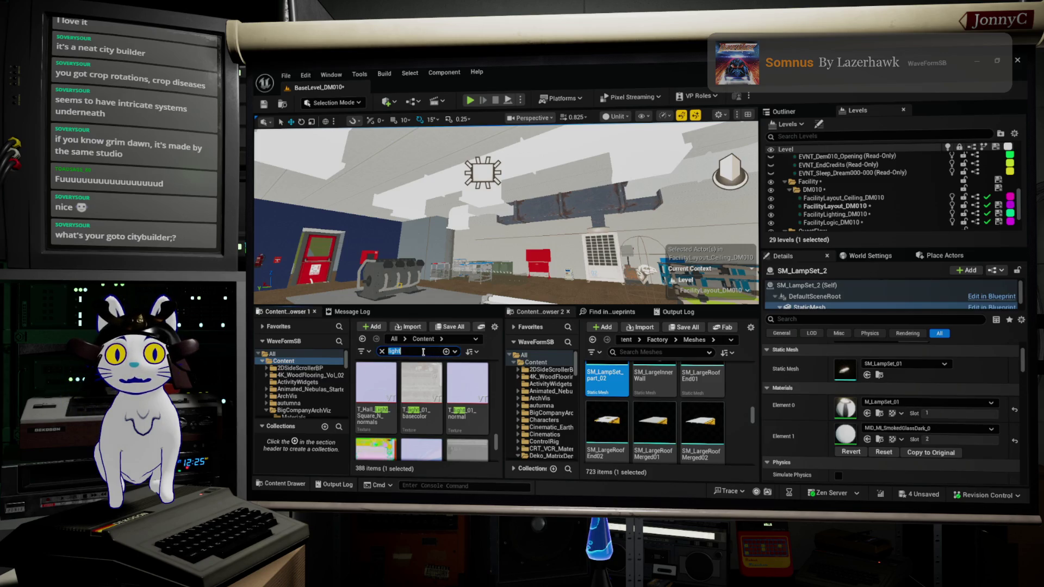
pyautogui.write('een')
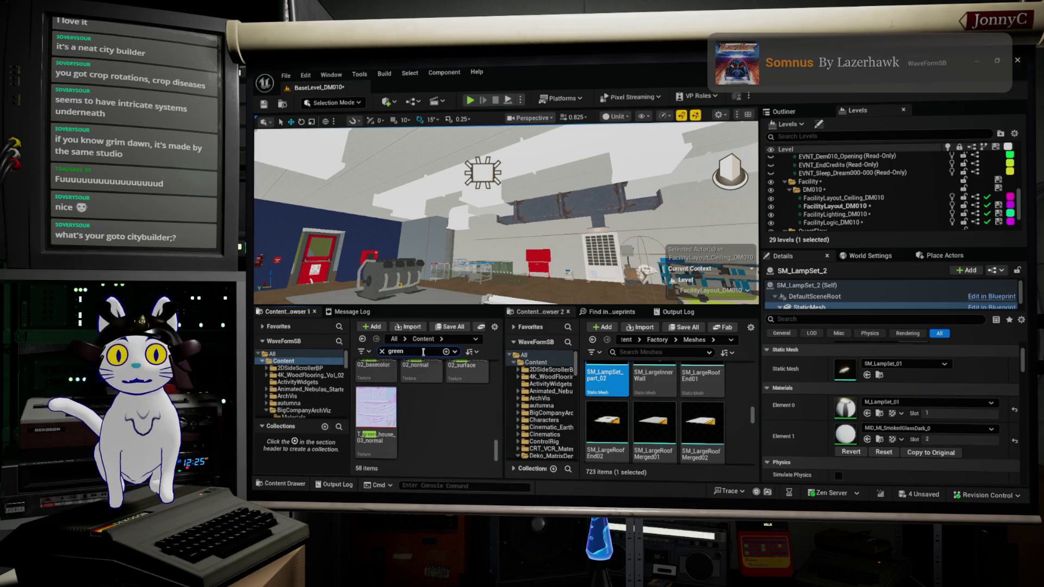
# Scroll to SM_green_house_plant_03 and try dragging it, dismissing the move/copy prompt
pyautogui.scroll(2, 487, 441)
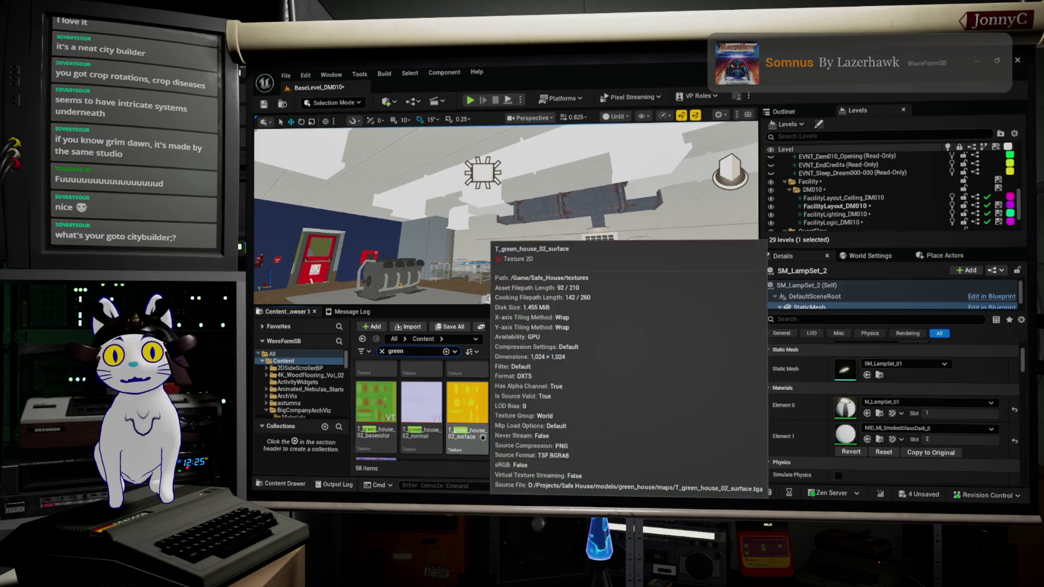
pyautogui.scroll(2, 492, 435)
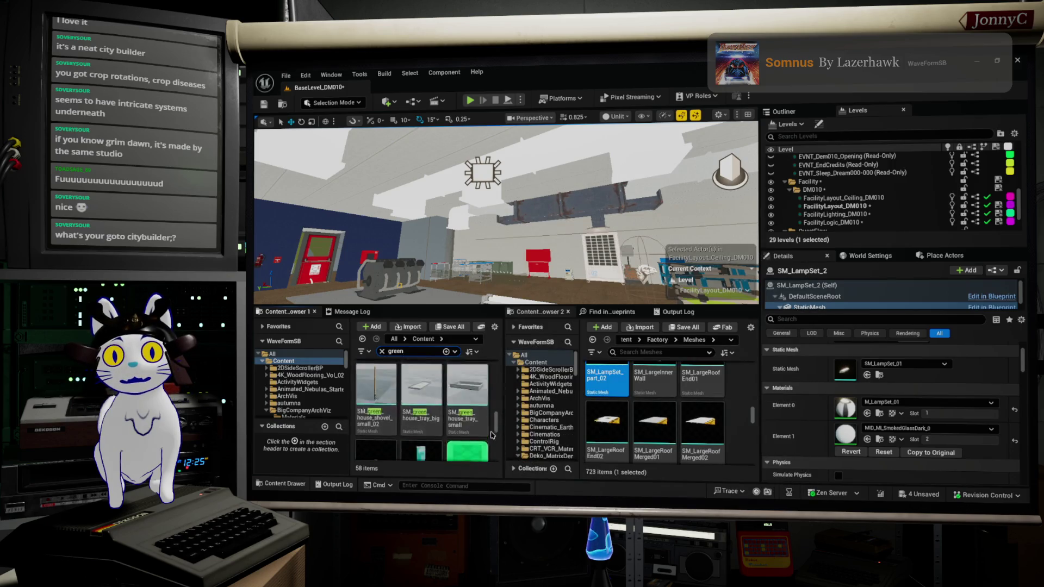
pyautogui.scroll(5, 496, 433)
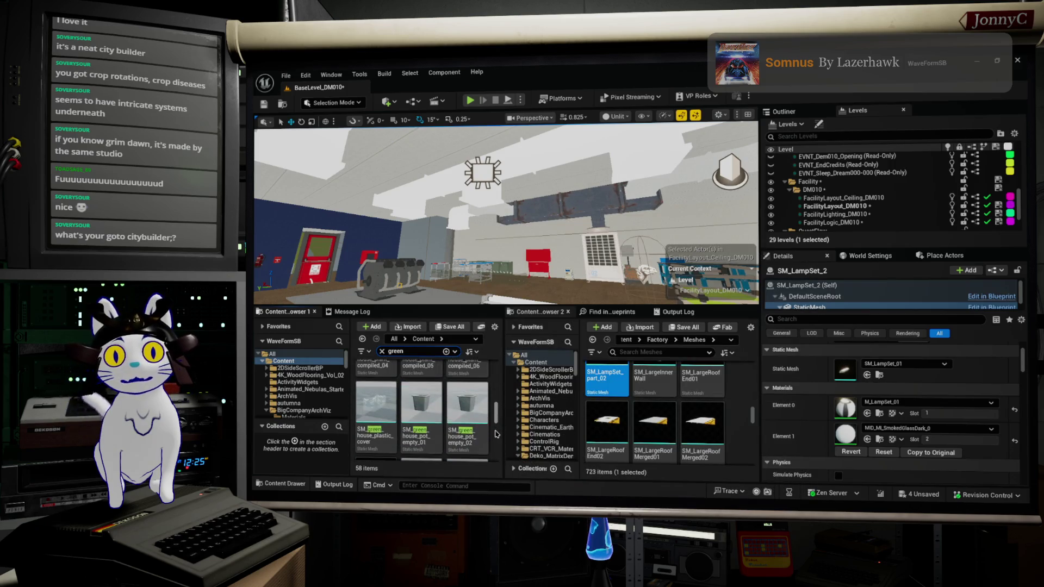
pyautogui.scroll(4, 495, 433)
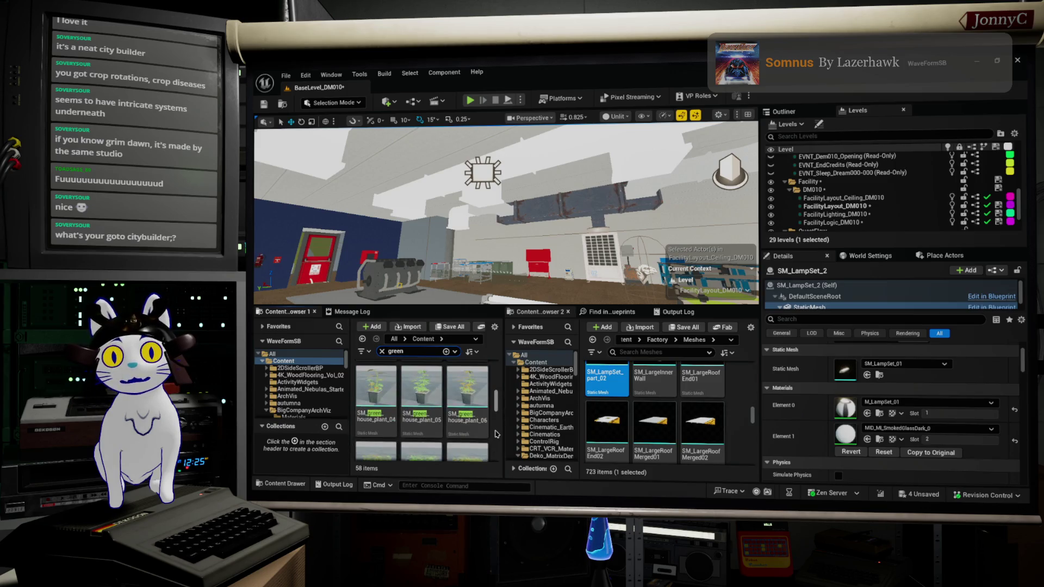
pyautogui.scroll(3, 496, 434)
pyautogui.scroll(-3, 489, 429)
pyautogui.moveTo(475, 420)
pyautogui.moveTo(476, 419); pyautogui.dragTo(479, 428)
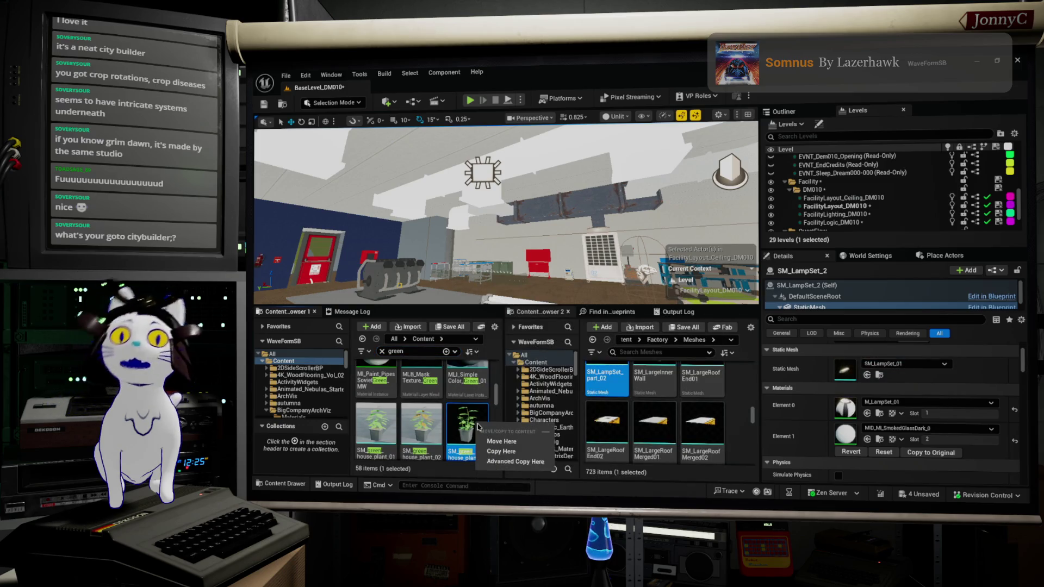
pyautogui.click(454, 423)
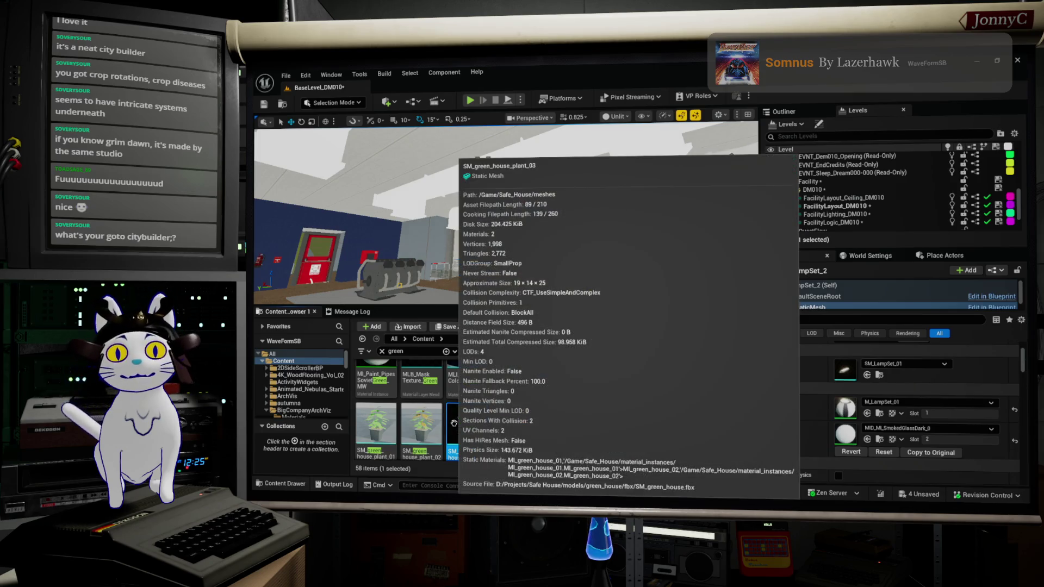
pyautogui.rightClick(454, 424)
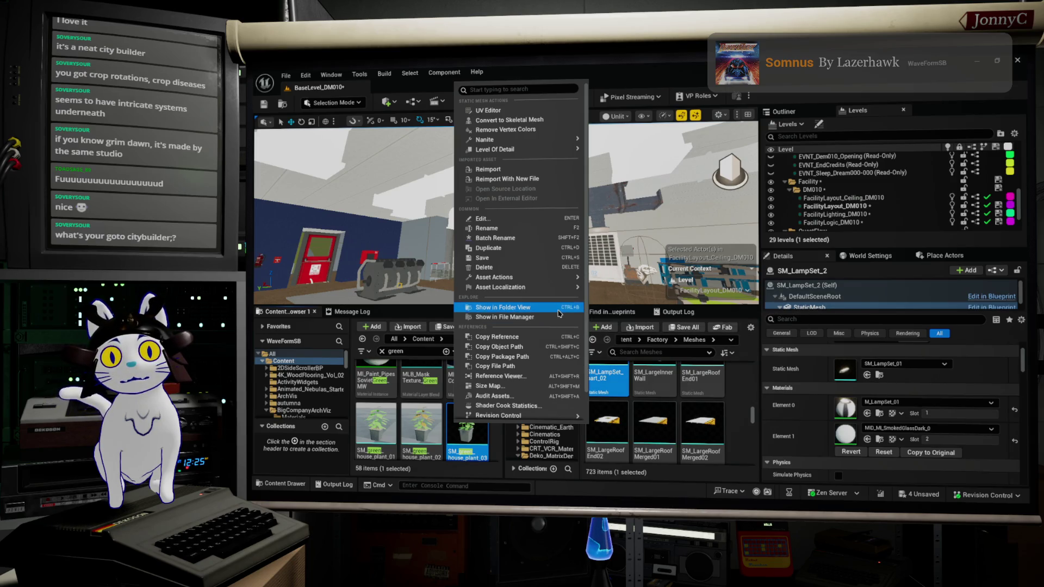
pyautogui.click(558, 313)
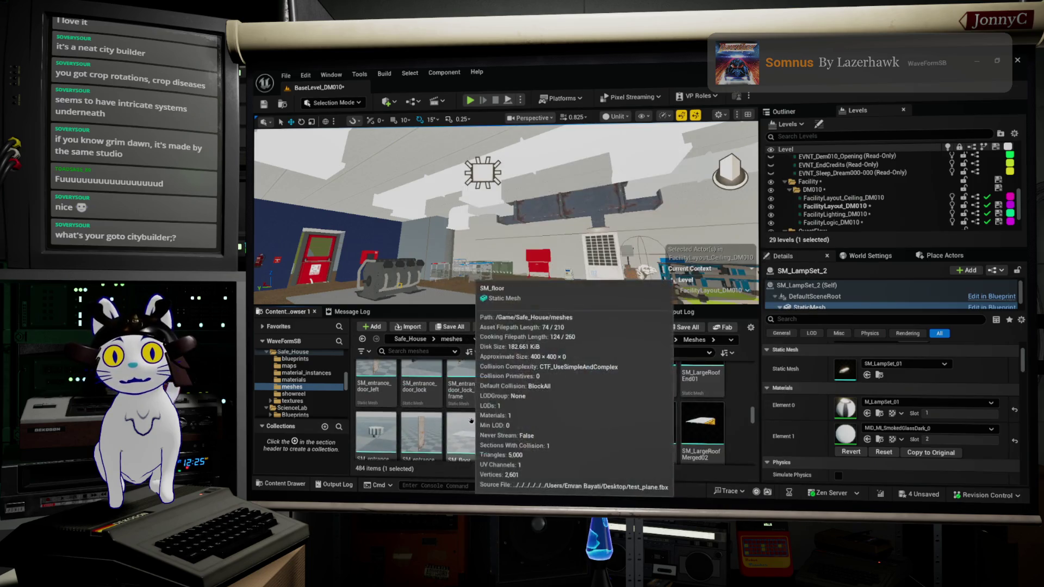
pyautogui.scroll(2, 472, 421)
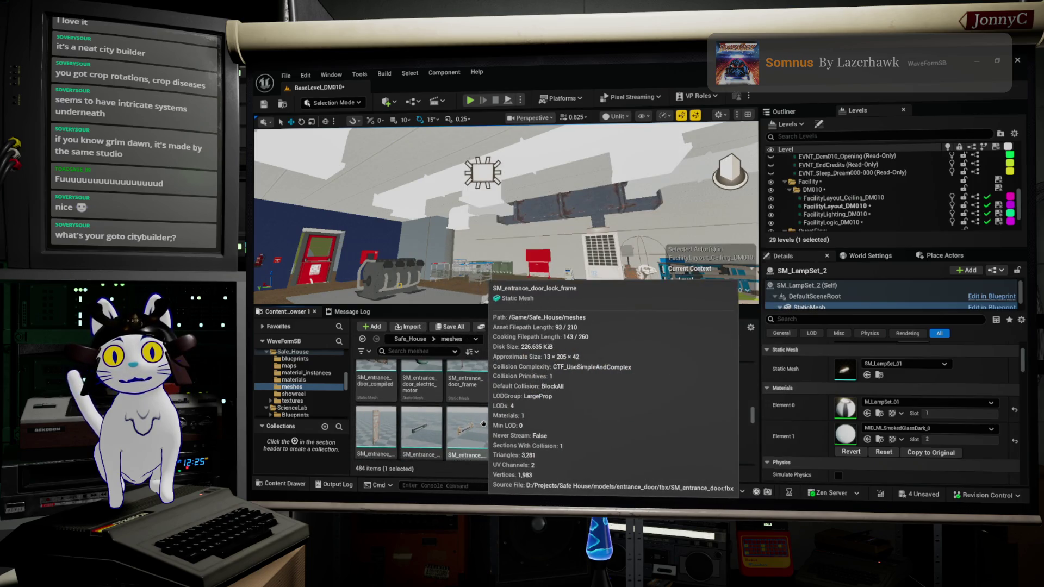
pyautogui.scroll(5, 479, 422)
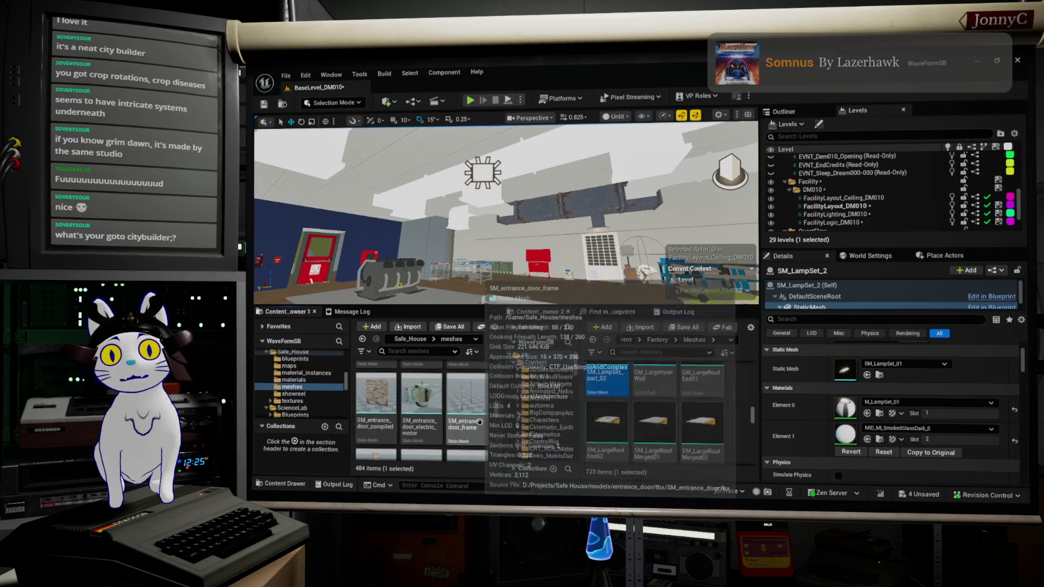
pyautogui.scroll(-2, 483, 423)
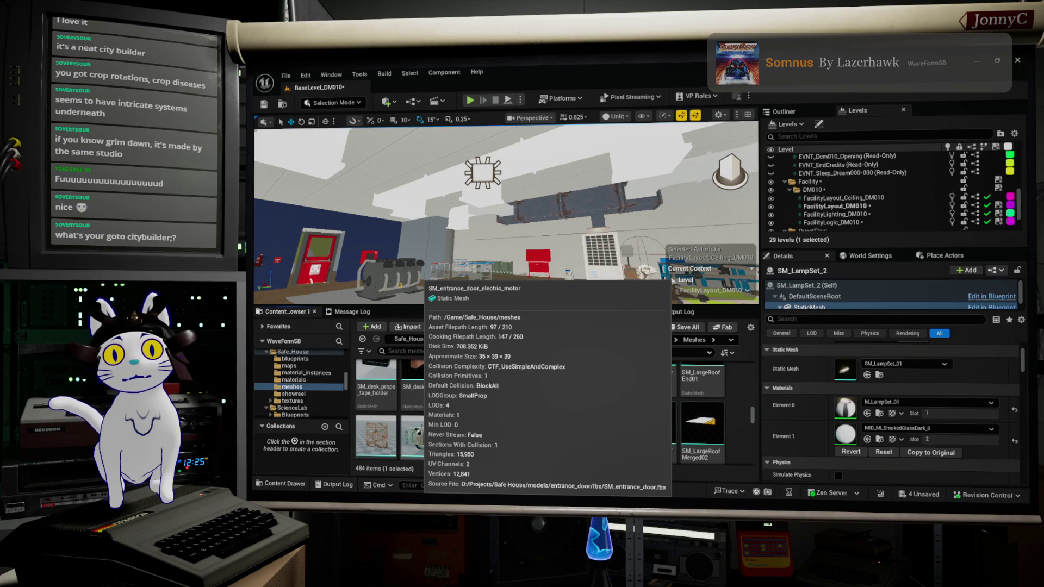
pyautogui.scroll(3, 492, 433)
pyautogui.scroll(5, 490, 430)
pyautogui.scroll(2, 488, 430)
pyautogui.scroll(1, 311, 397)
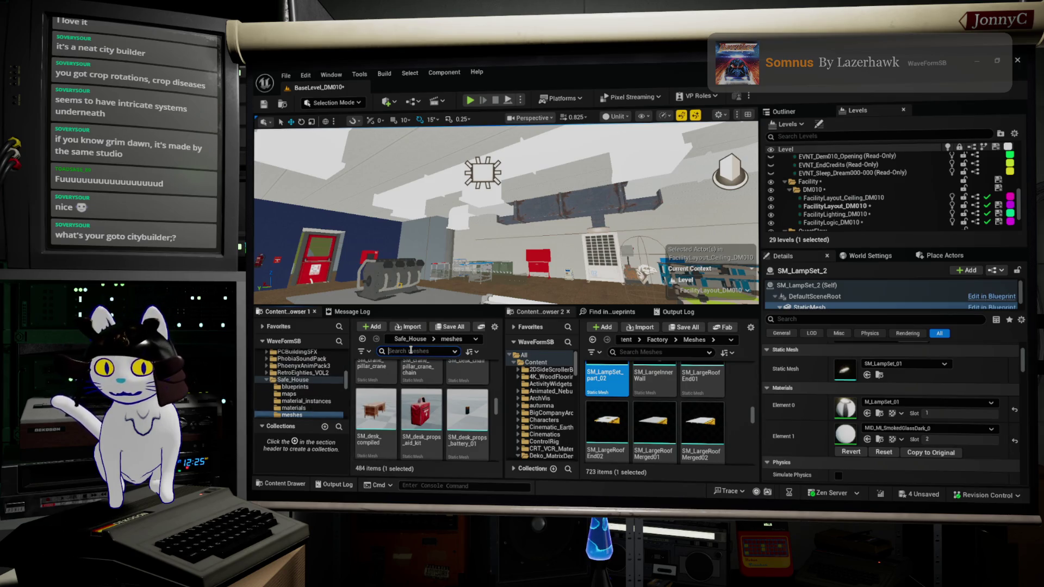
# Search 'ligh' and drag SM_lights_fluorescent_hanged into the level near the ceiling
pyautogui.write('ligh')
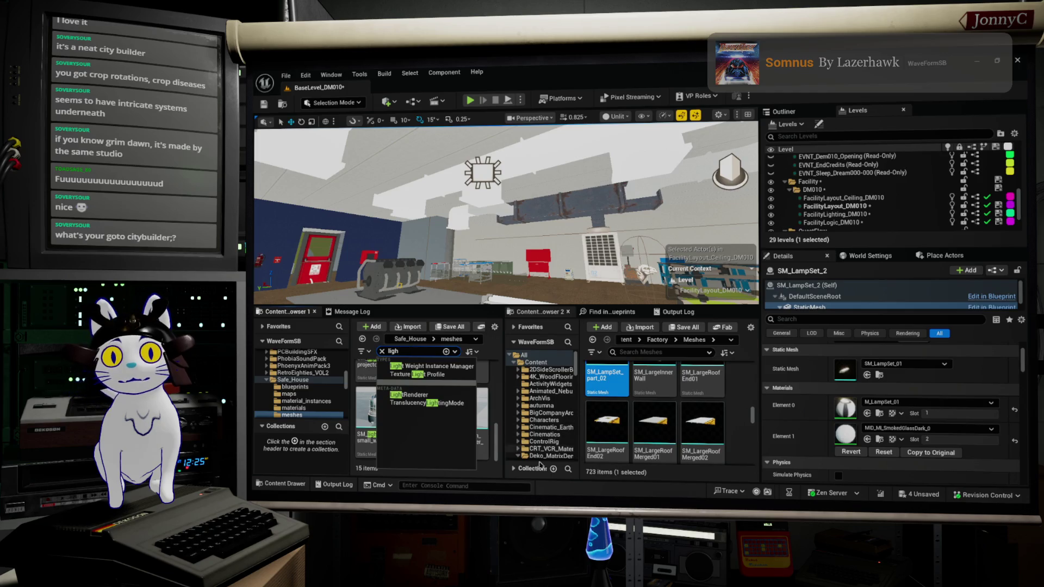
pyautogui.click(496, 428)
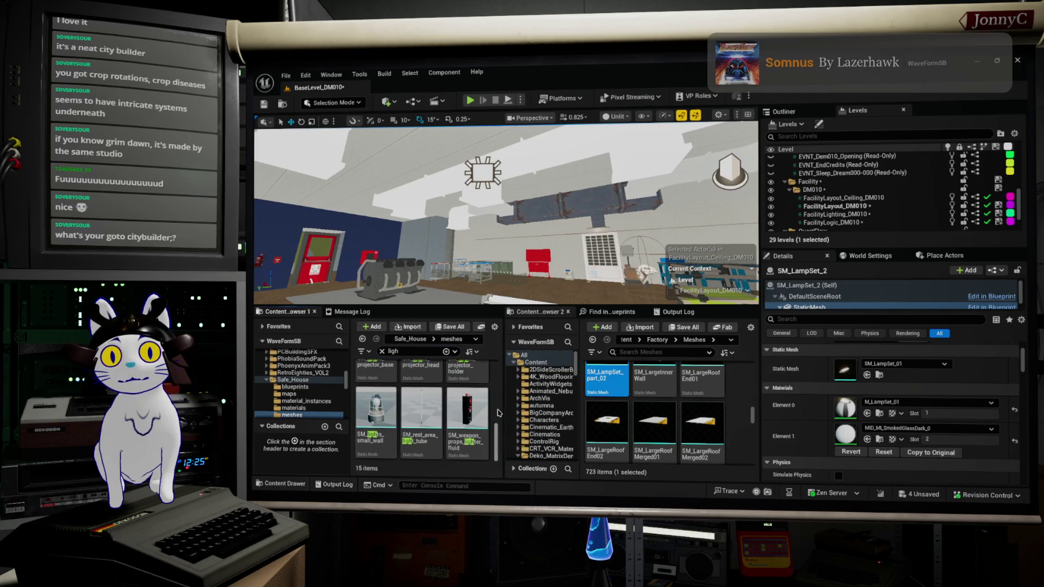
pyautogui.moveTo(497, 435)
pyautogui.mouseDown()
pyautogui.moveTo(511, 373)
pyautogui.moveTo(511, 387)
pyautogui.mouseUp()
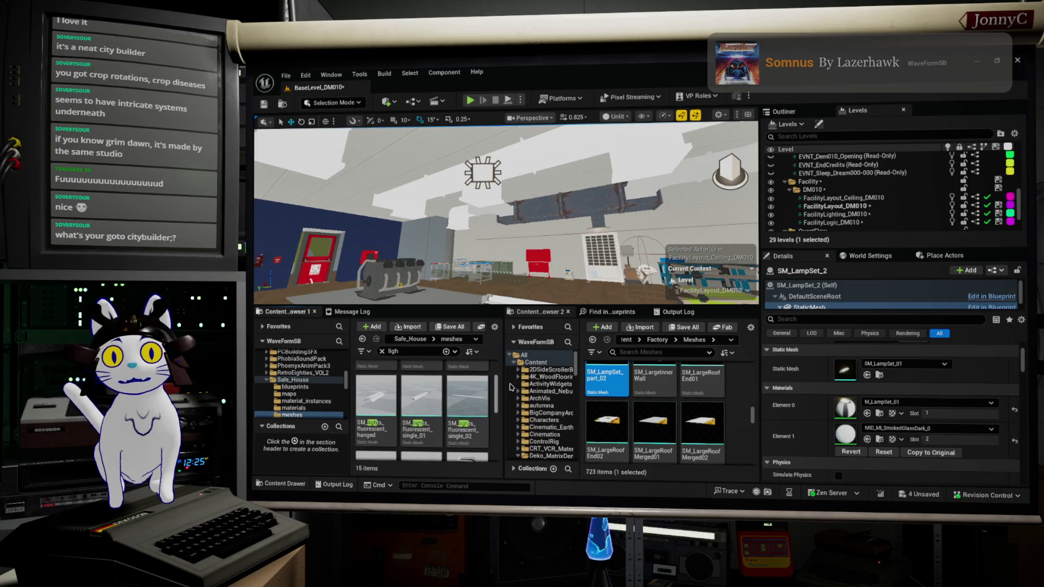
pyautogui.click(377, 408)
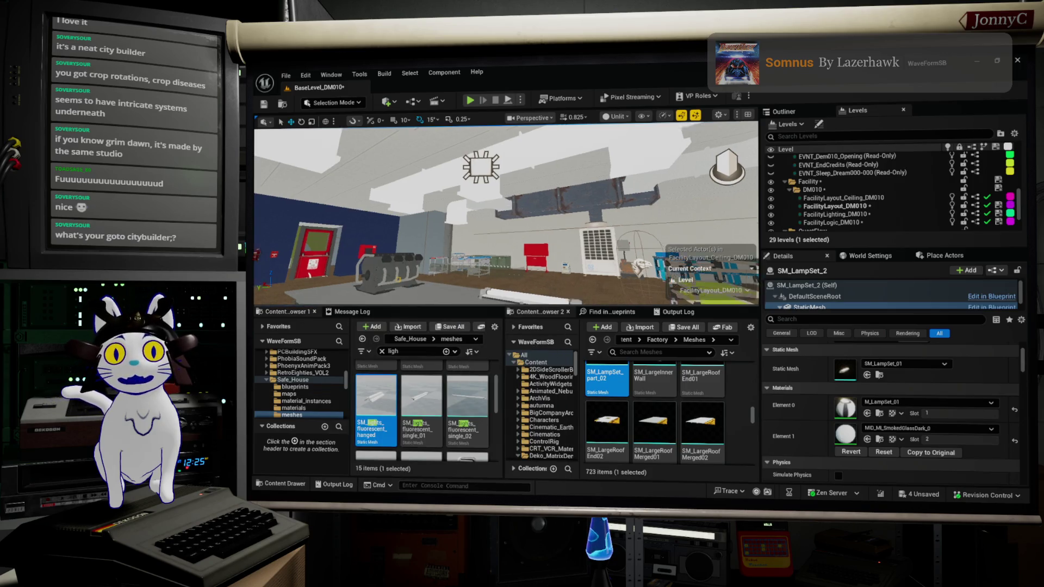
pyautogui.moveTo(376, 407)
pyautogui.mouseDown()
pyautogui.moveTo(478, 375)
pyautogui.moveTo(524, 246)
pyautogui.moveTo(524, 147)
pyautogui.mouseUp()
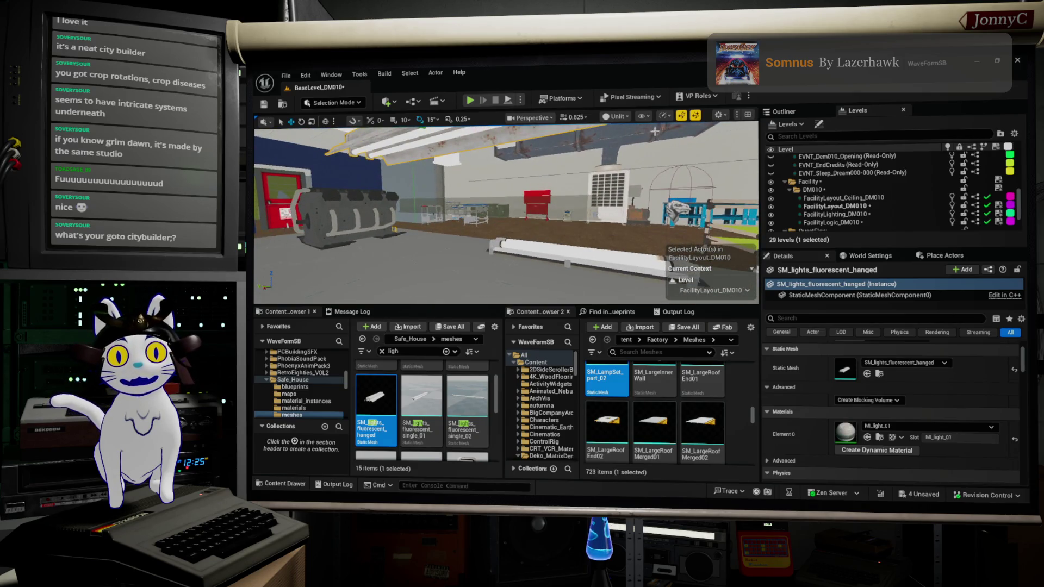
# Select the newly placed ceiling fluorescent light and scroll its Details to Materials
pyautogui.click(537, 200)
pyautogui.click(560, 205)
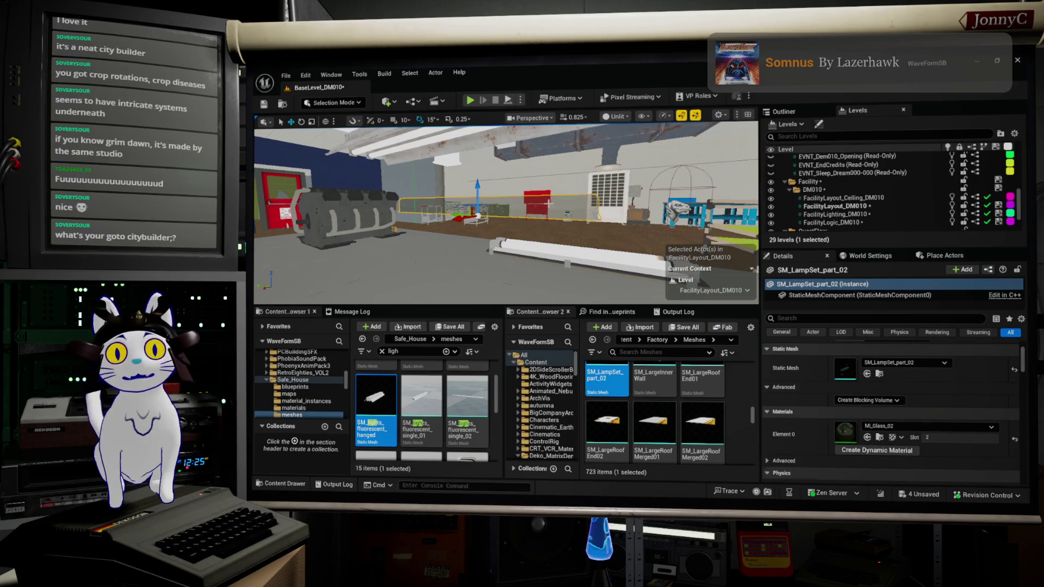
pyautogui.press('Escape')
pyautogui.moveTo(559, 204); pyautogui.dragTo(531, 175)
pyautogui.click(478, 161)
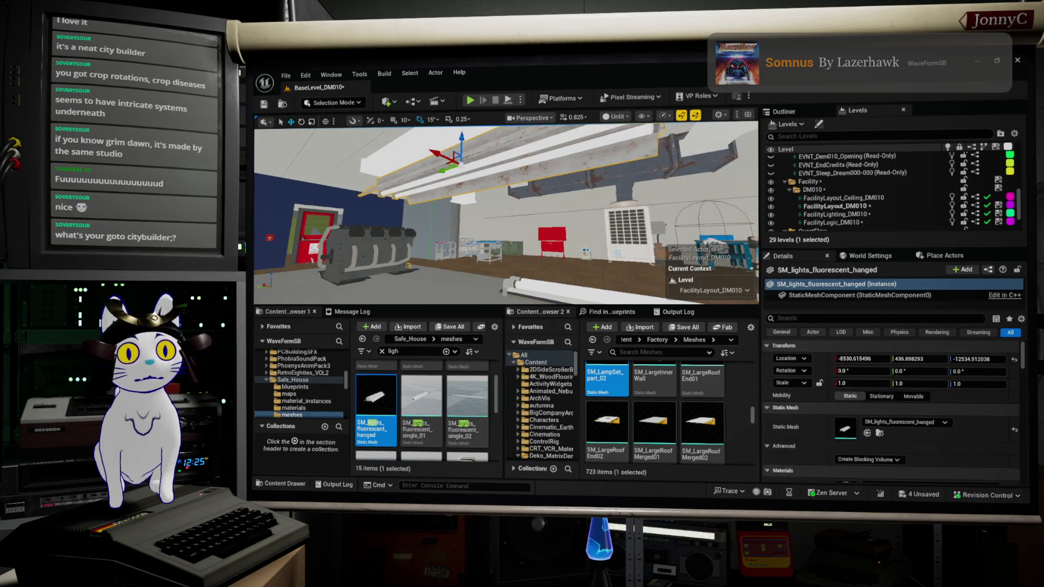
pyautogui.scroll(-3, 841, 400)
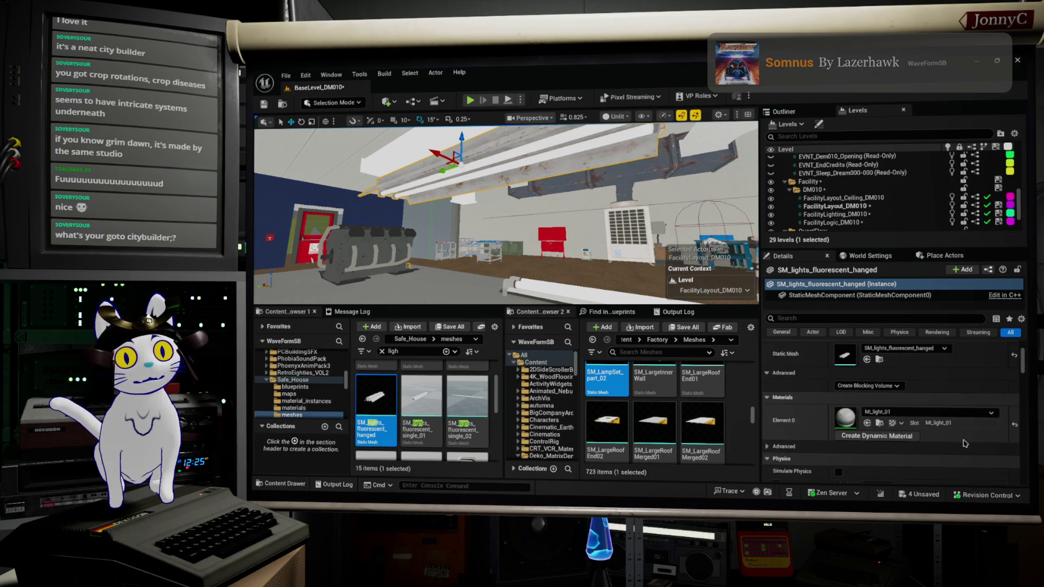
pyautogui.scroll(-2, 841, 400)
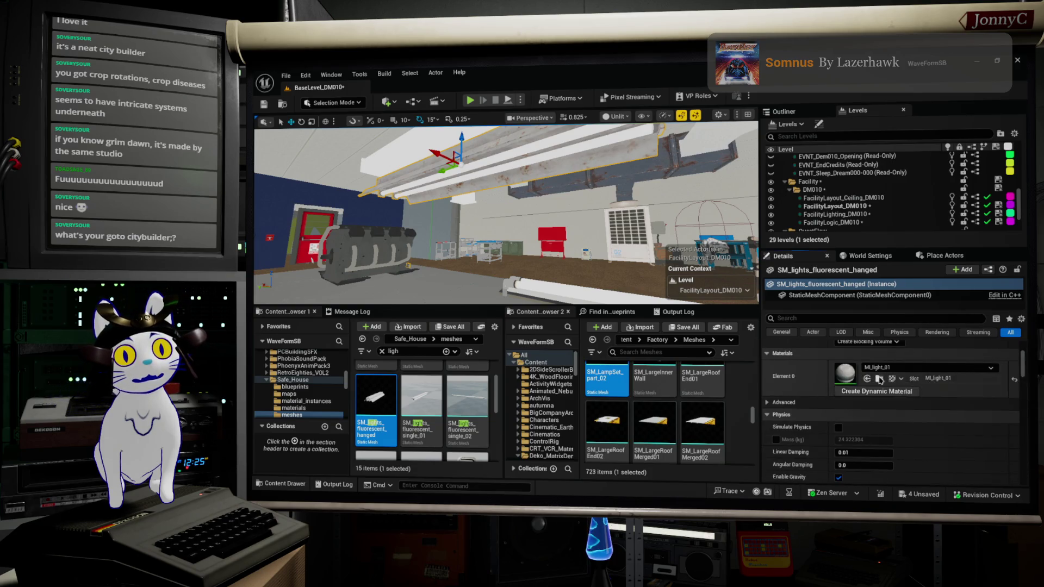
# Browse to the MI_light_01 material, open it, orbit its preview sphere, then minimize the editor
pyautogui.click(879, 379)
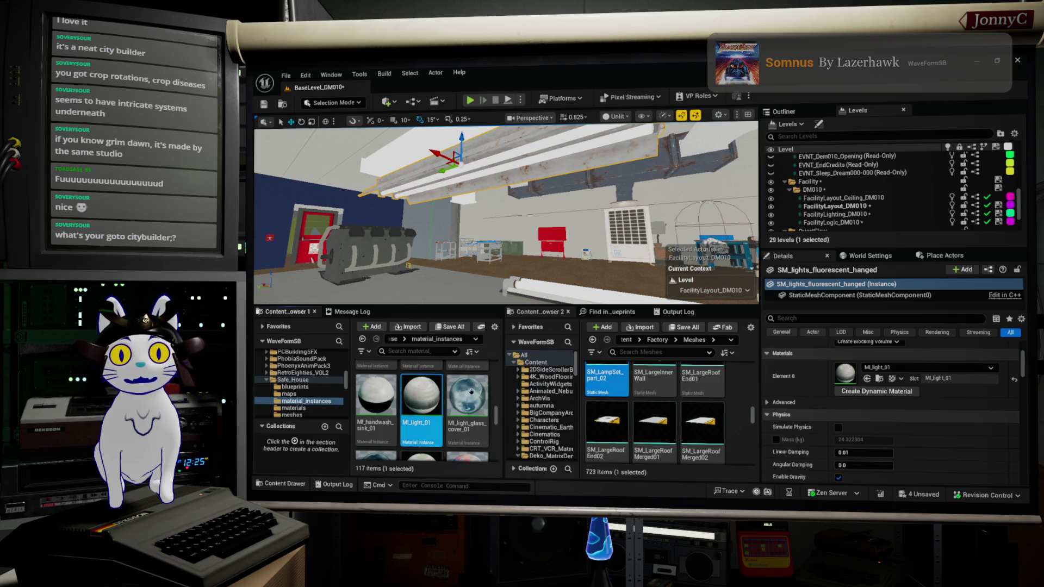
pyautogui.click(388, 350)
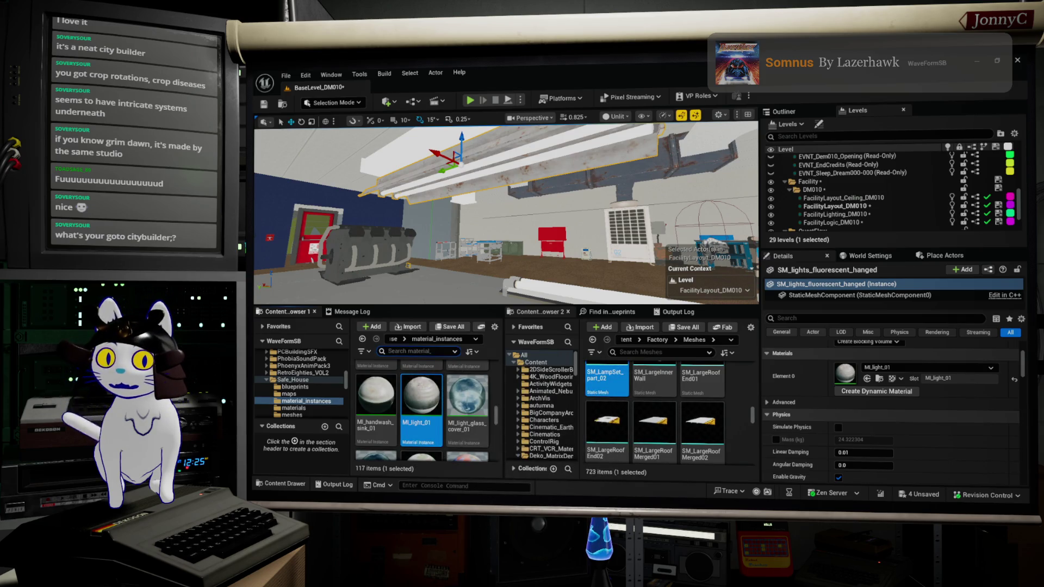
pyautogui.doubleClick(420, 412)
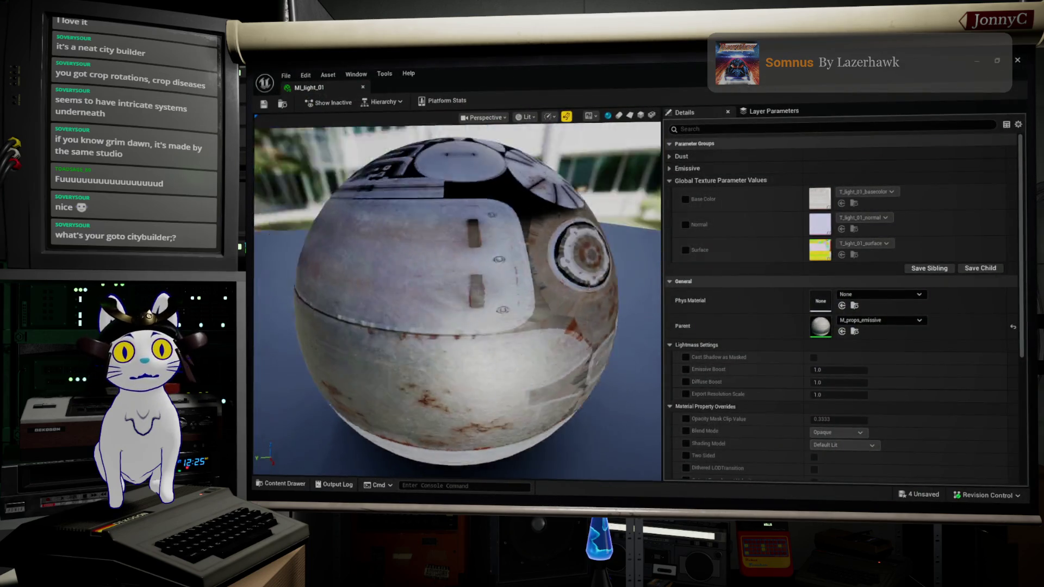
pyautogui.moveTo(457, 272)
pyautogui.mouseDown()
pyautogui.moveTo(457, 353)
pyautogui.moveTo(457, 283)
pyautogui.moveTo(560, 266)
pyautogui.moveTo(566, 223)
pyautogui.moveTo(375, 220)
pyautogui.mouseUp()
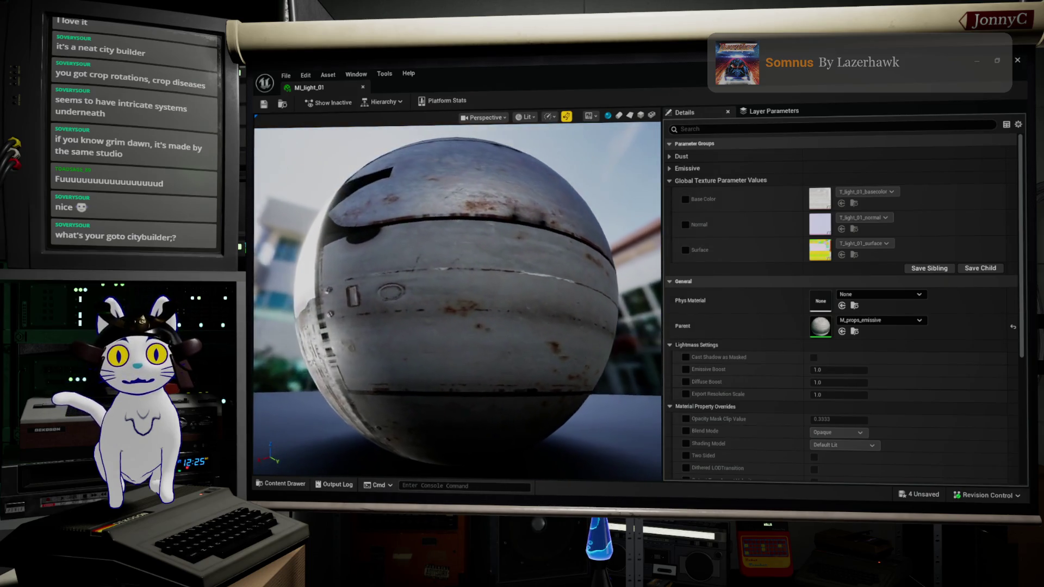
pyautogui.moveTo(375, 220)
pyautogui.mouseDown()
pyautogui.moveTo(375, 206)
pyautogui.moveTo(266, 211)
pyautogui.moveTo(253, 394)
pyautogui.mouseUp()
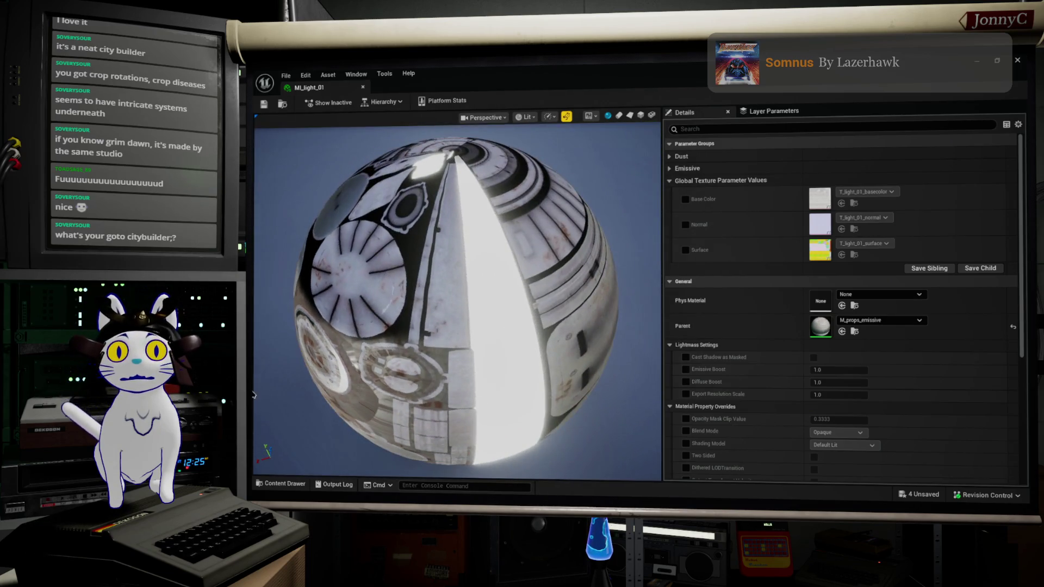
pyautogui.click(977, 63)
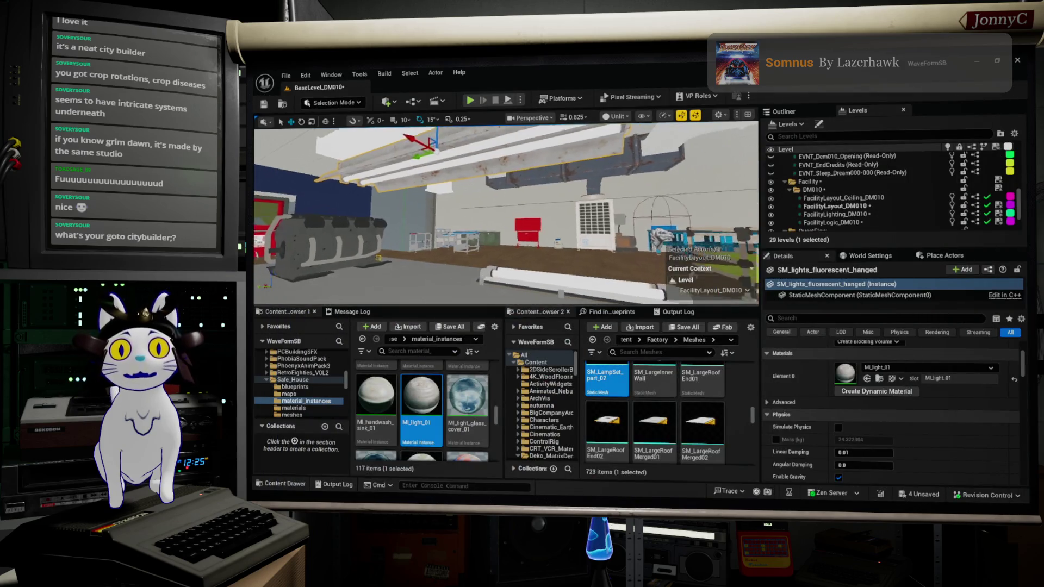
# Select the hanging fluorescent light and browse to its mesh assets, picking SM_lights_chain
pyautogui.click(550, 263)
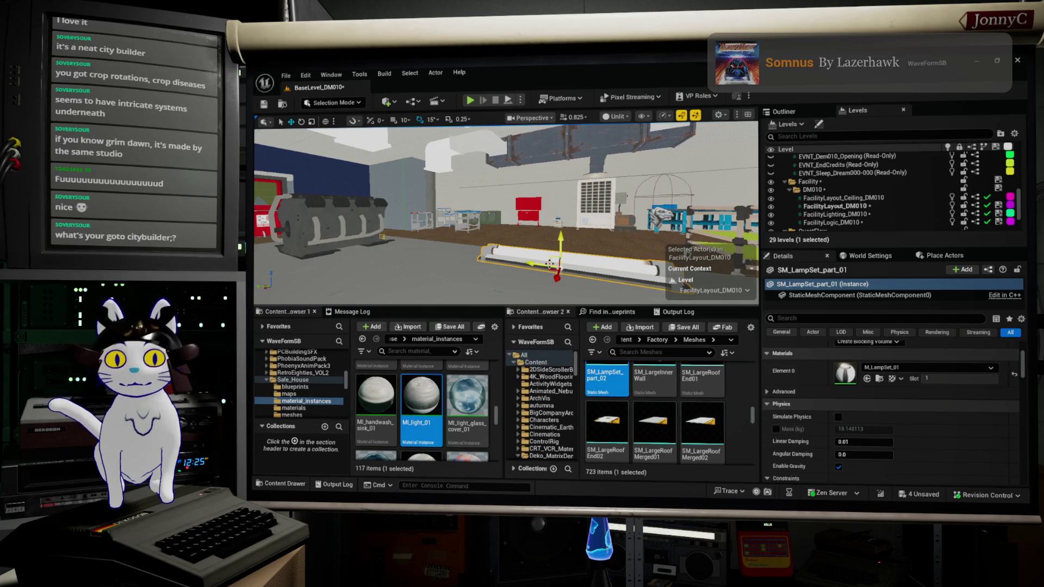
pyautogui.press('Escape')
pyautogui.moveTo(555, 249); pyautogui.dragTo(554, 249)
pyautogui.click(496, 240)
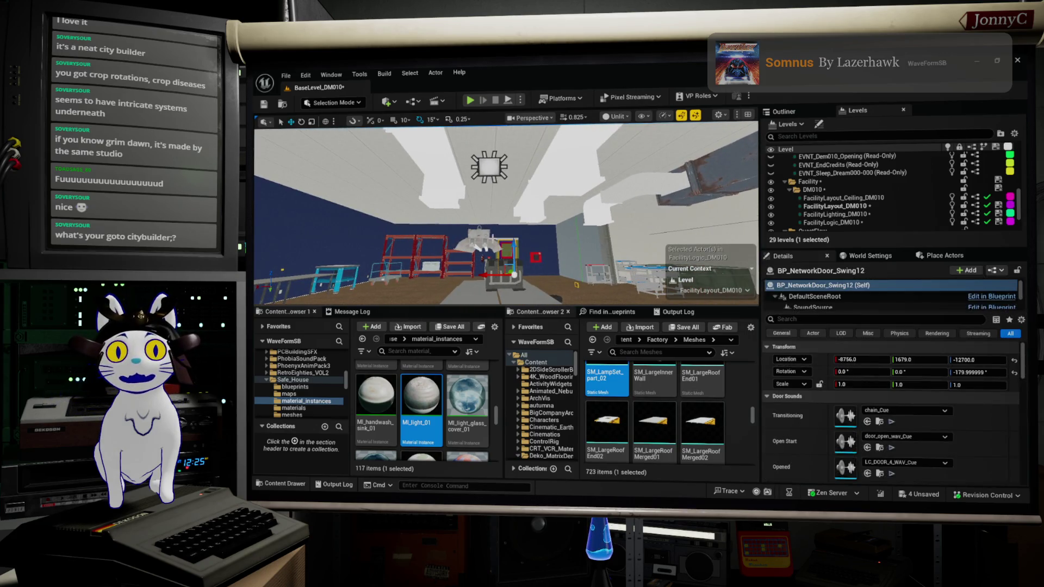
pyautogui.click(488, 237)
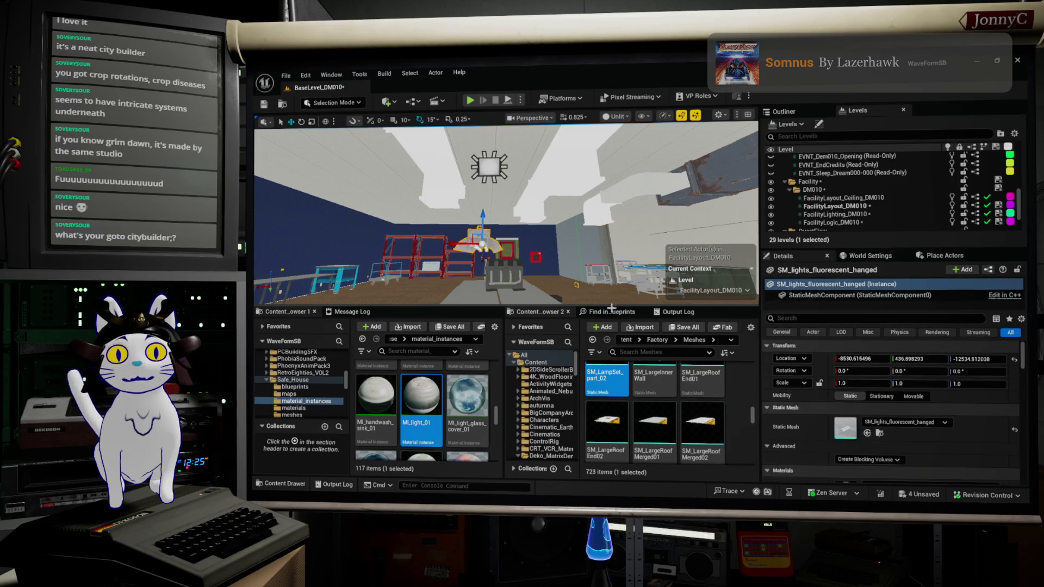
pyautogui.click(879, 433)
pyautogui.moveTo(479, 408)
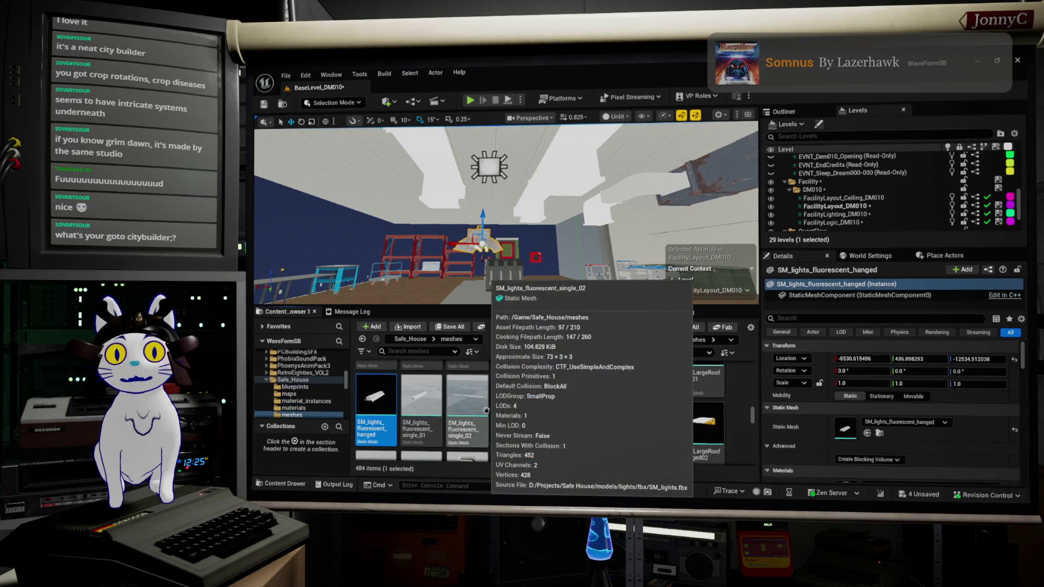
pyautogui.scroll(1, 486, 410)
pyautogui.click(476, 384)
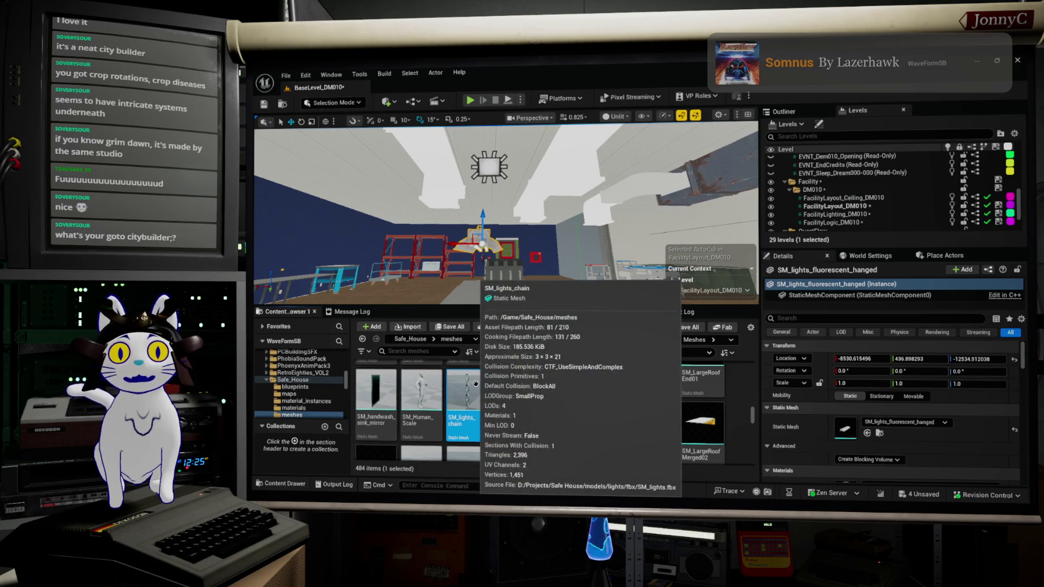
# Raise the hanging light up against the ceiling, to a height of about -12386
pyautogui.moveTo(490, 245)
pyautogui.mouseDown()
pyautogui.moveTo(489, 218)
pyautogui.moveTo(408, 217)
pyautogui.mouseUp()
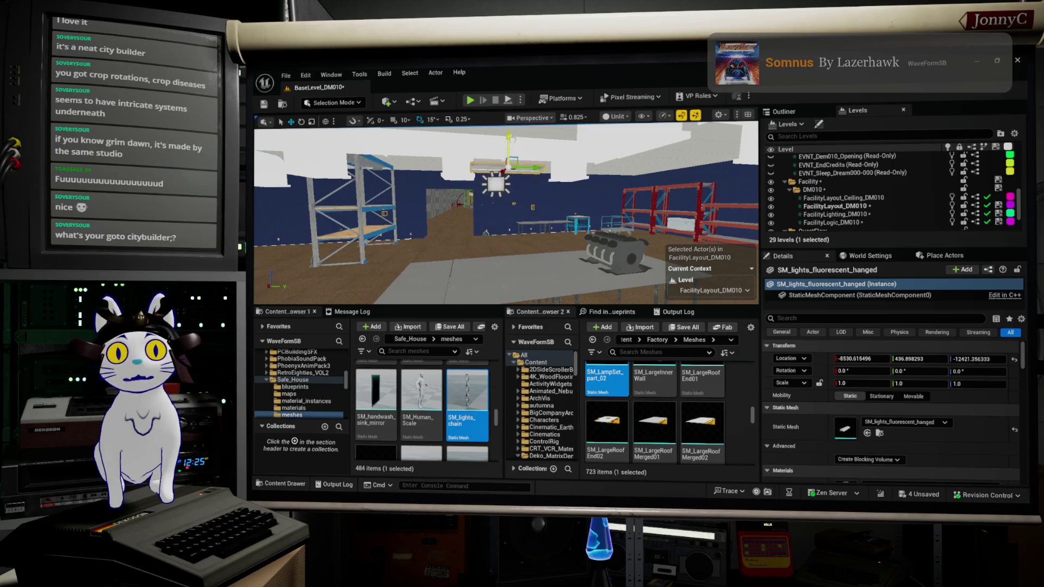
pyautogui.moveTo(511, 206)
pyautogui.mouseDown()
pyautogui.moveTo(511, 185)
pyautogui.moveTo(527, 204)
pyautogui.moveTo(543, 201)
pyautogui.mouseUp()
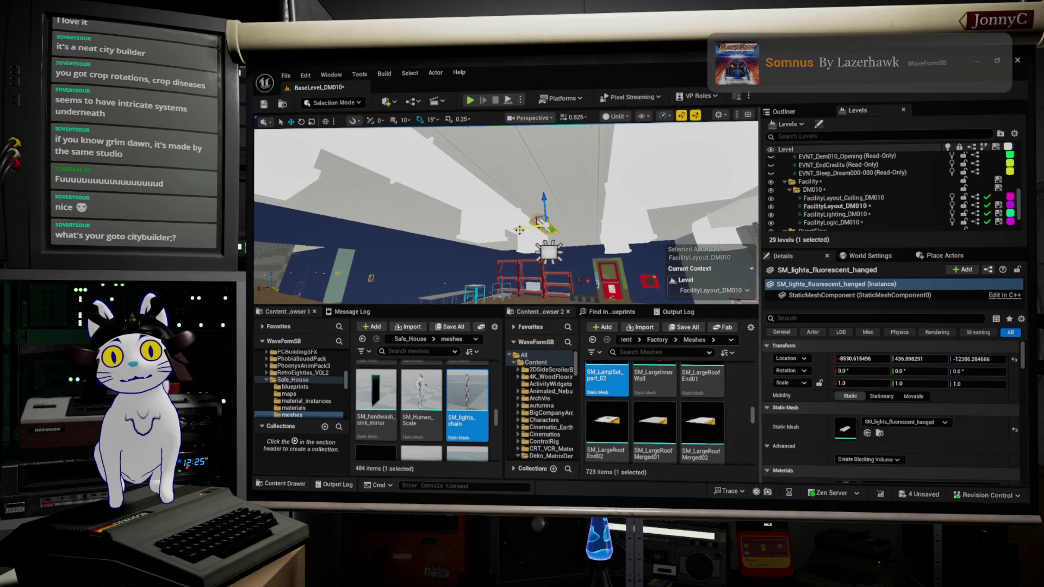
pyautogui.hotkey('alt', 'j')
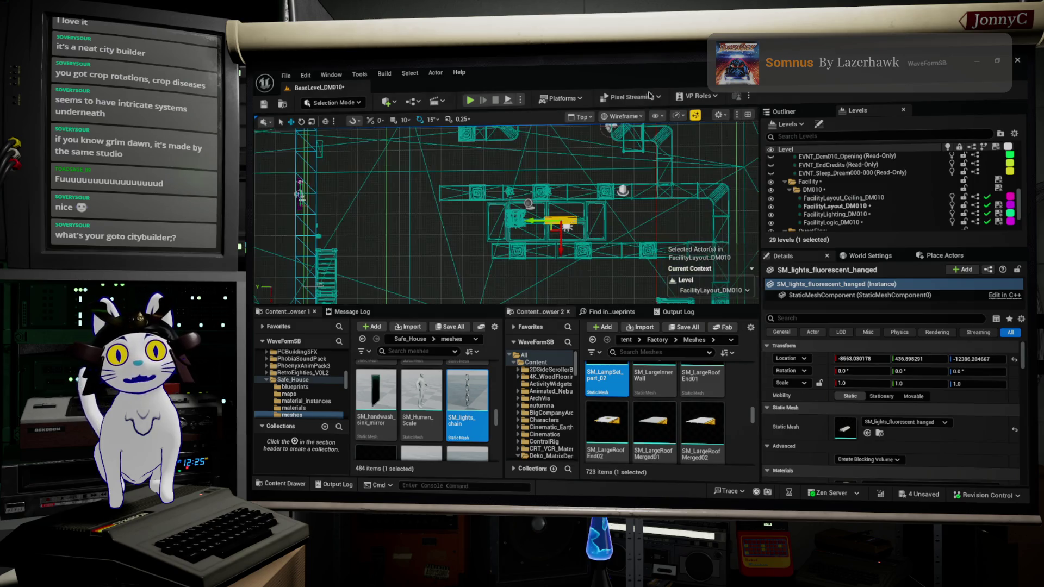
# In top view, Alt-drag the light along Y to make copies up to SM_lights_fluorescent_hanged4
pyautogui.scroll(5, 617, 187)
pyautogui.scroll(-5, 617, 186)
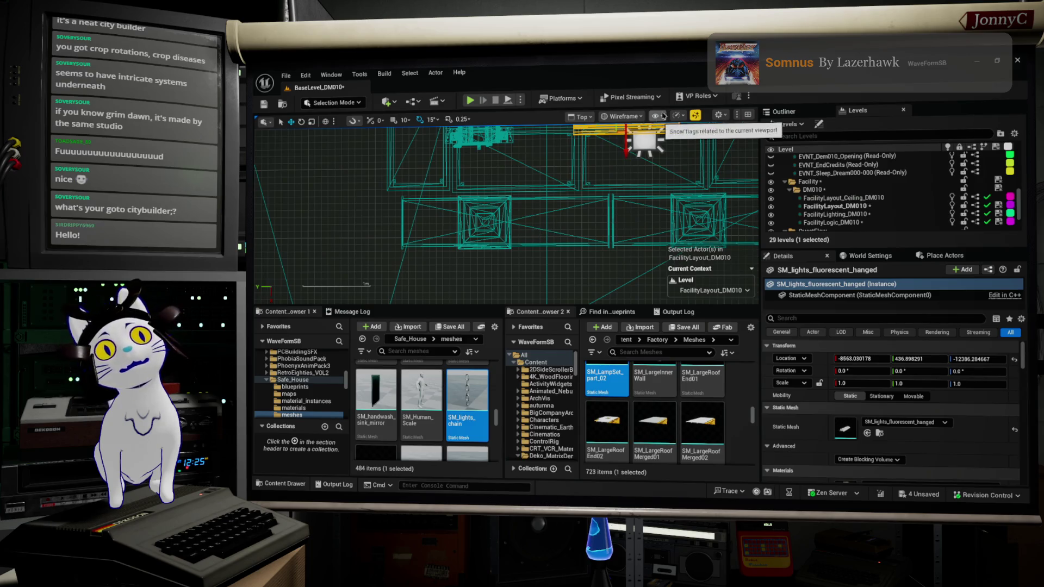
pyautogui.moveTo(616, 205); pyautogui.dragTo(601, 260)
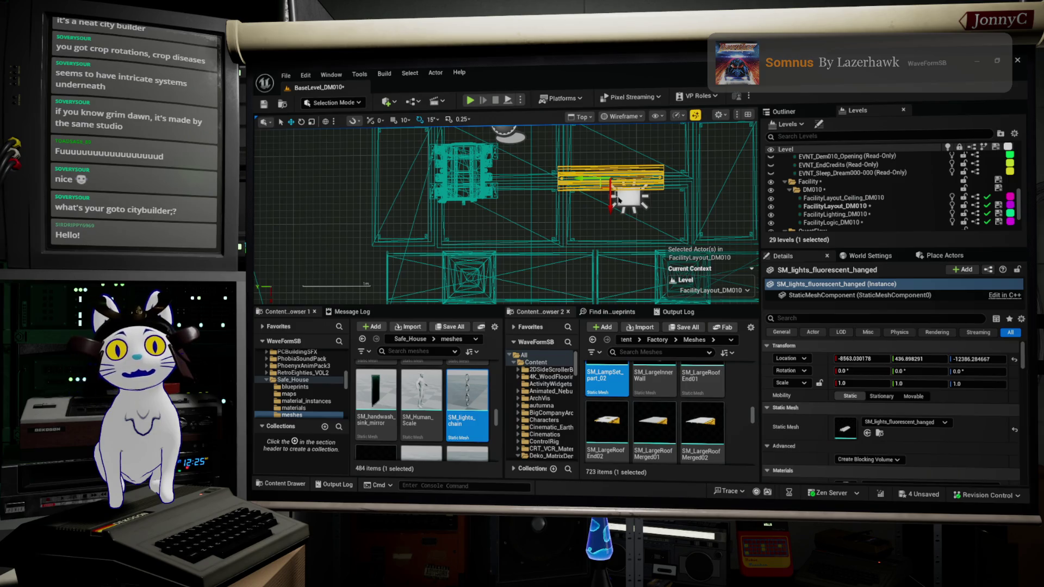
pyautogui.click(618, 200)
pyautogui.click(600, 177)
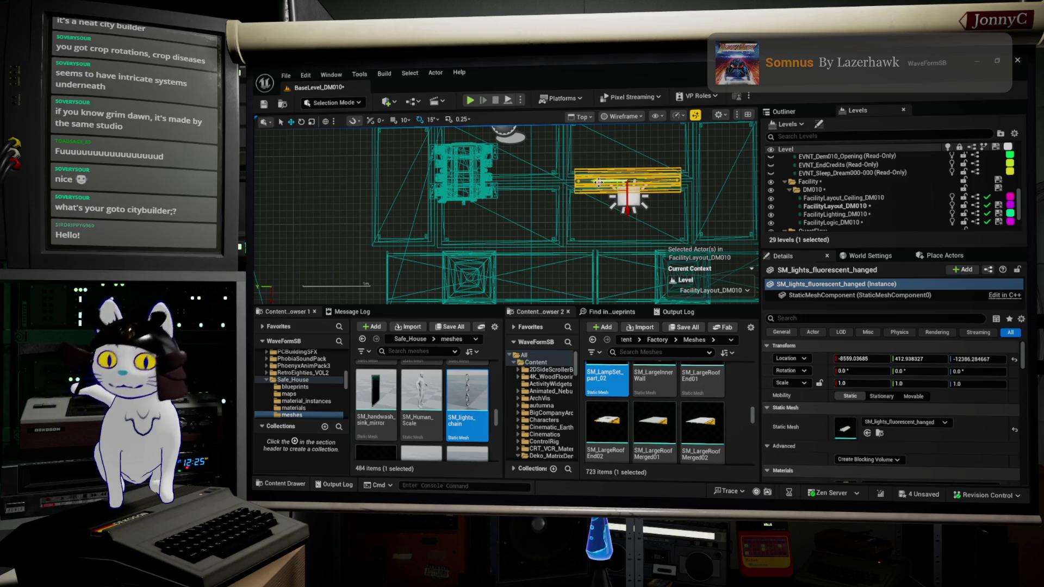
pyautogui.moveTo(597, 181); pyautogui.dragTo(499, 182)
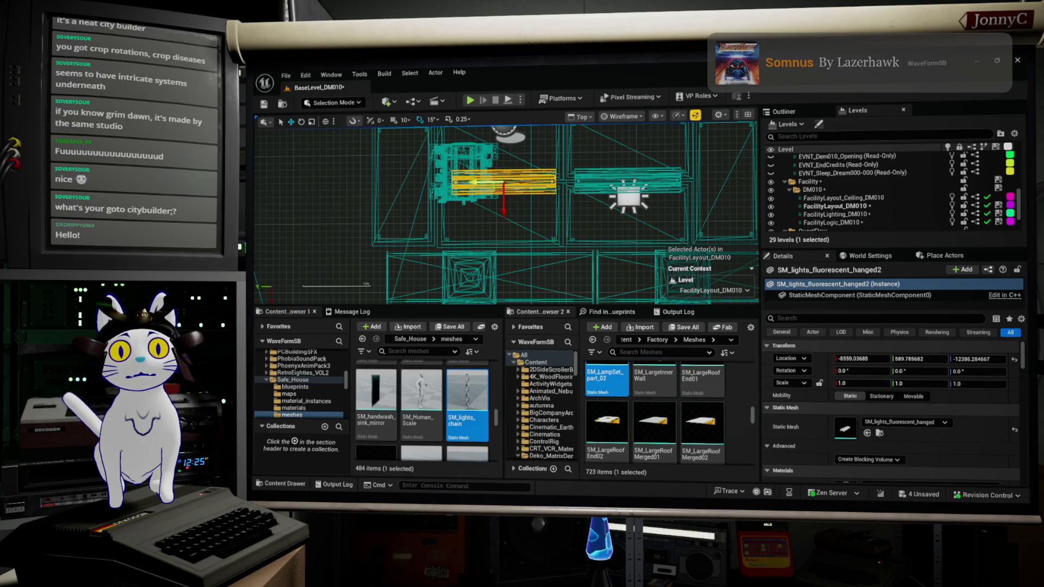
pyautogui.moveTo(476, 183); pyautogui.dragTo(341, 183)
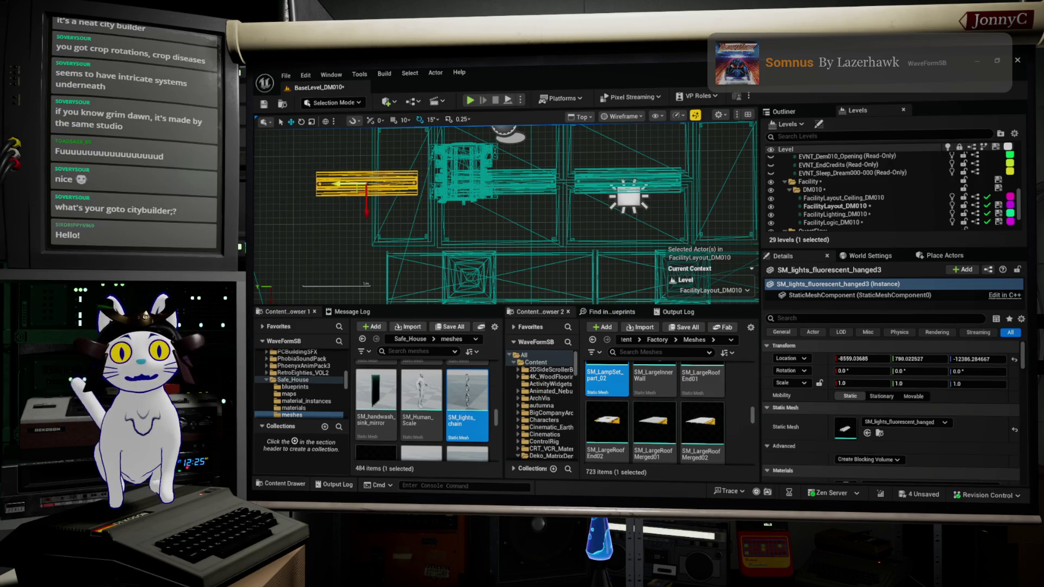
pyautogui.moveTo(343, 185); pyautogui.dragTo(674, 182)
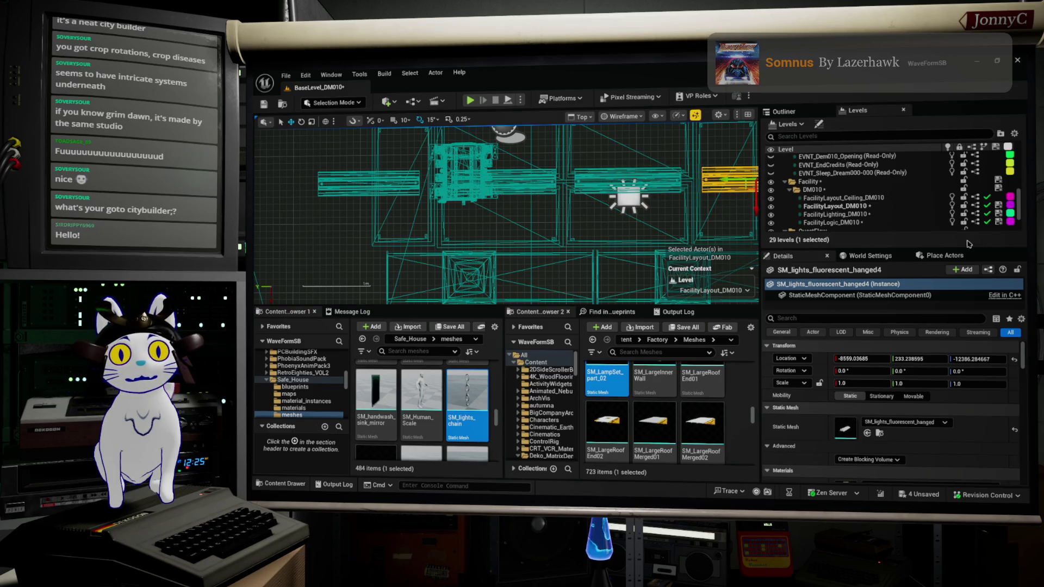
pyautogui.hotkey('alt', 'g')
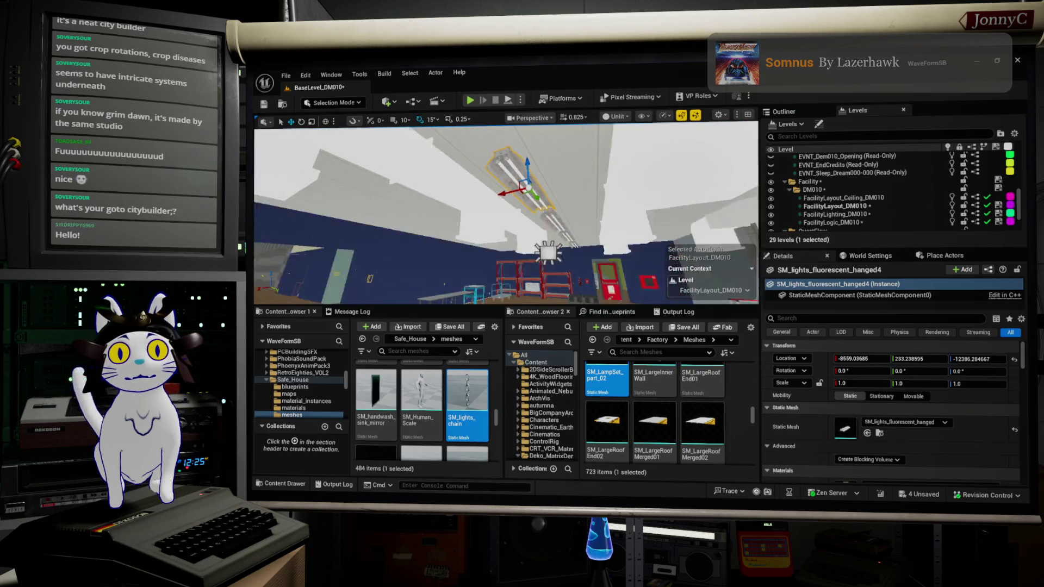
pyautogui.moveTo(506, 212)
pyautogui.mouseDown()
pyautogui.moveTo(478, 206)
pyautogui.moveTo(511, 209)
pyautogui.moveTo(500, 180)
pyautogui.moveTo(492, 196)
pyautogui.mouseUp()
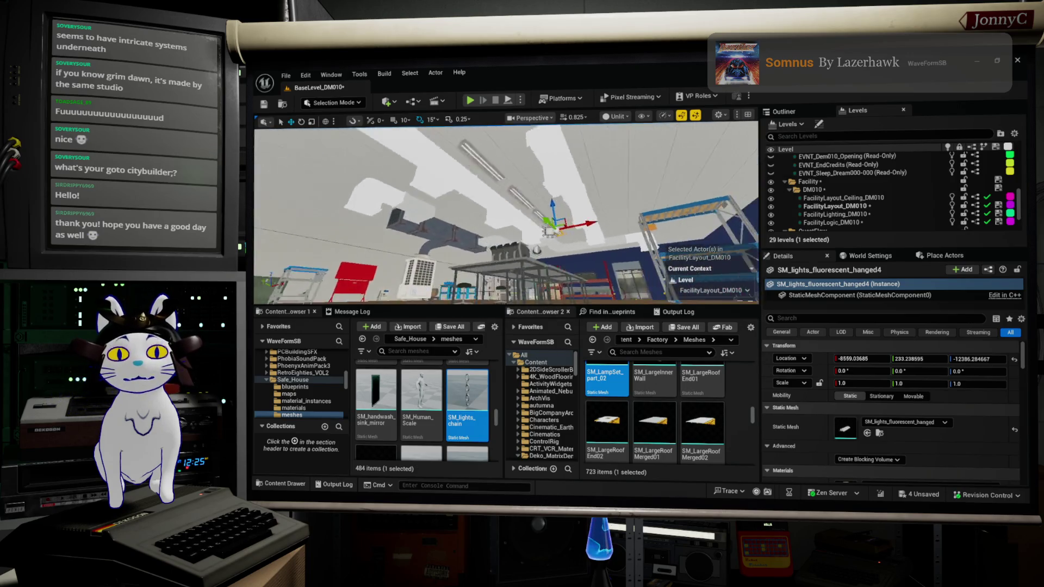
pyautogui.moveTo(492, 196); pyautogui.dragTo(301, 163)
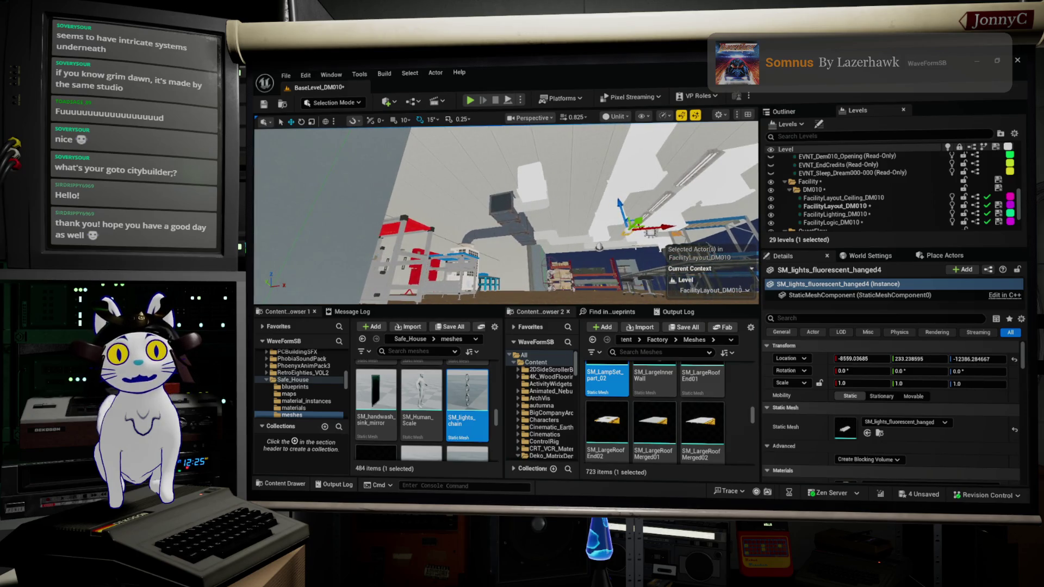
pyautogui.moveTo(506, 212); pyautogui.dragTo(506, 261)
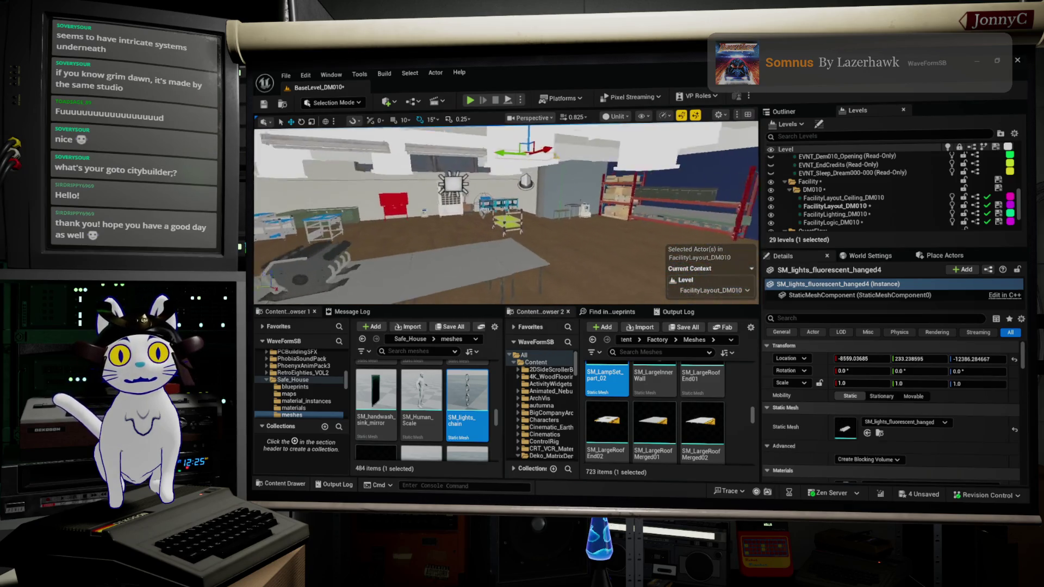
pyautogui.click(532, 118)
pyautogui.click(717, 117)
# Switch the viewport from Unlit to Lit mode and expand it to fill the screen
pyautogui.click(620, 116)
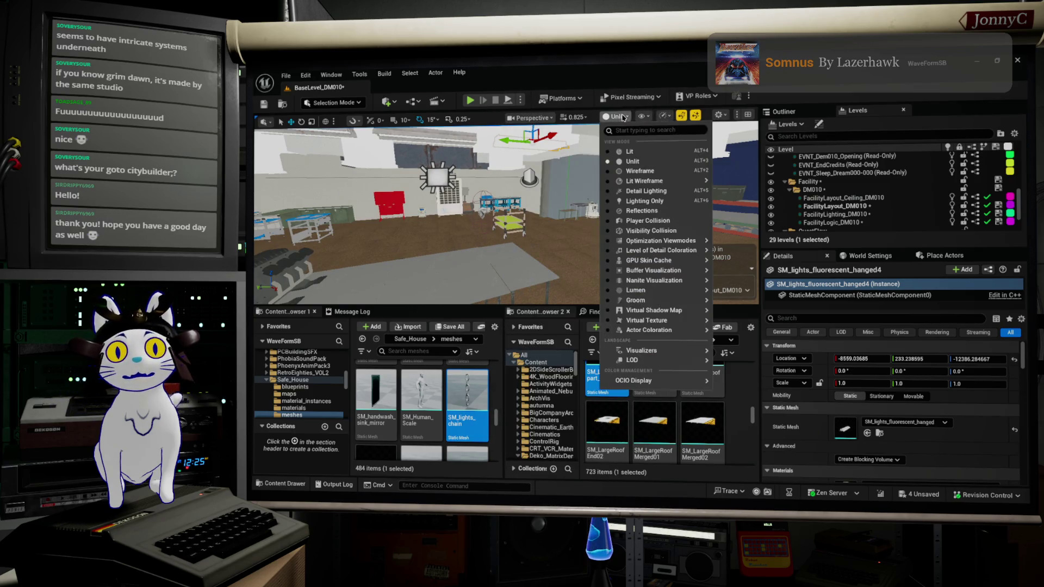
pyautogui.click(645, 152)
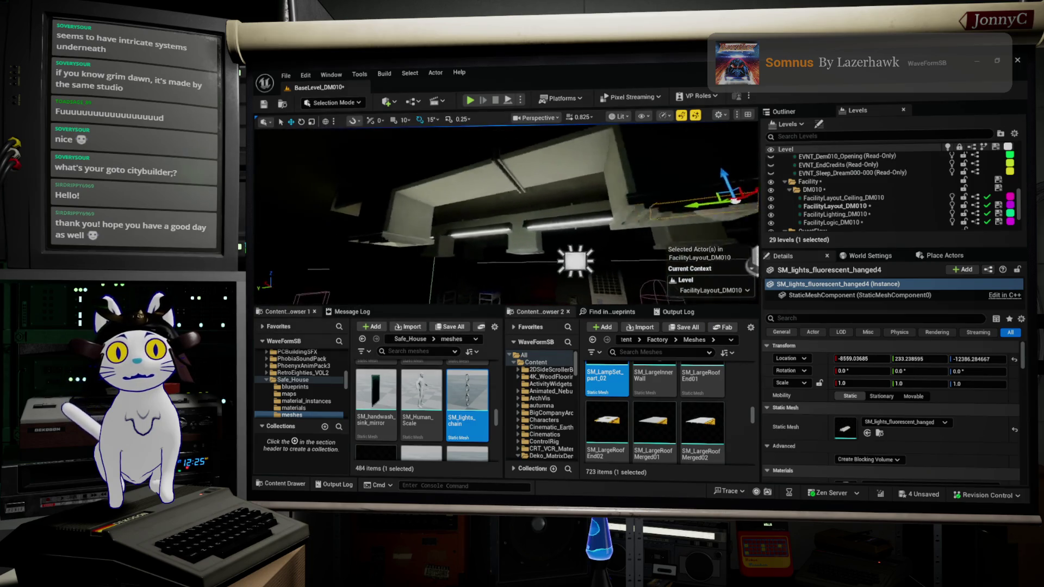
pyautogui.press('Left')
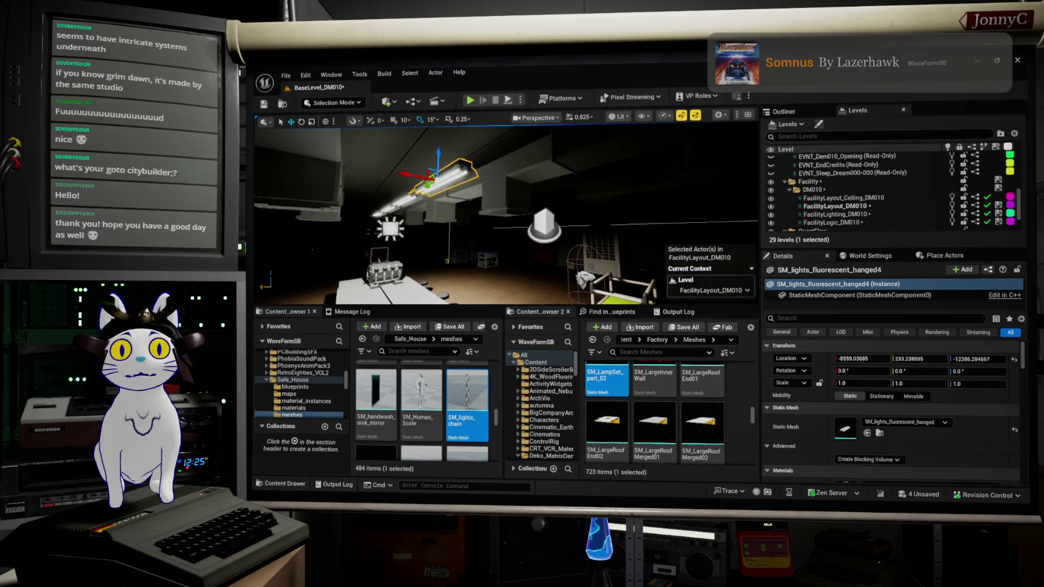
pyautogui.press('Down')
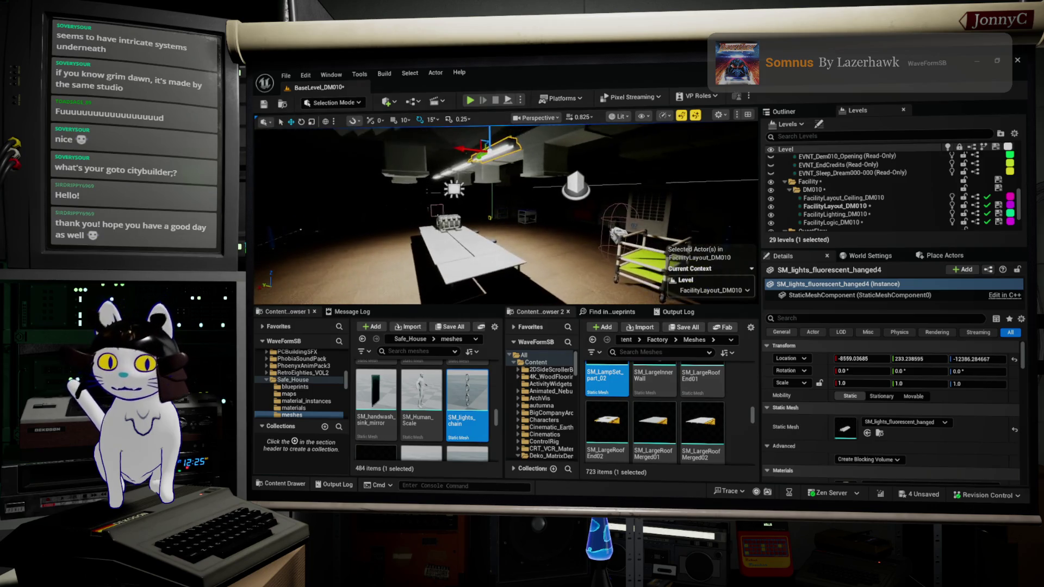
pyautogui.press('F11')
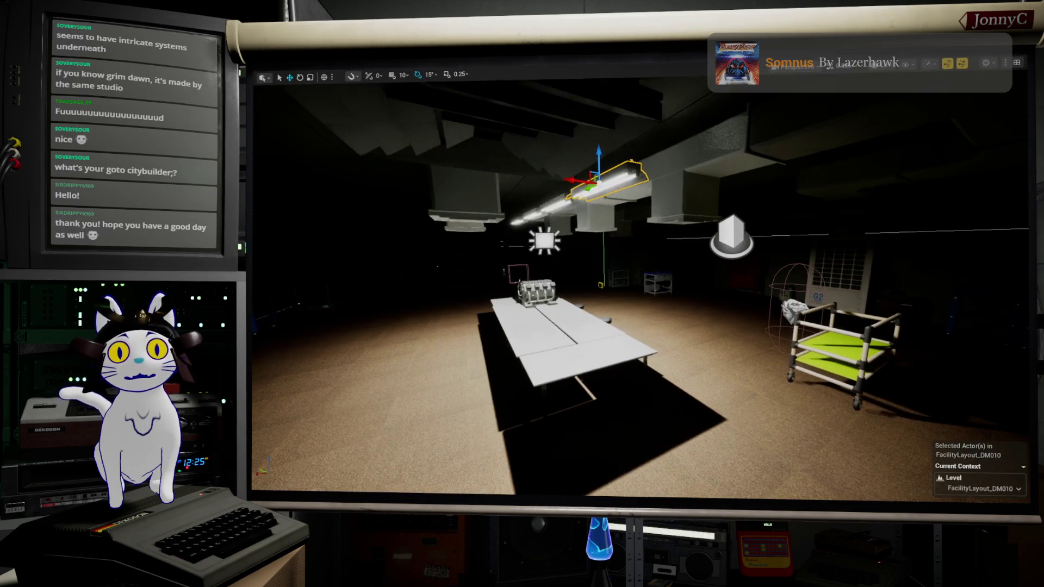
# Fly the camera around the floor and tables to check the fluorescent lighting
pyautogui.press('pagedown')
pyautogui.press('f')
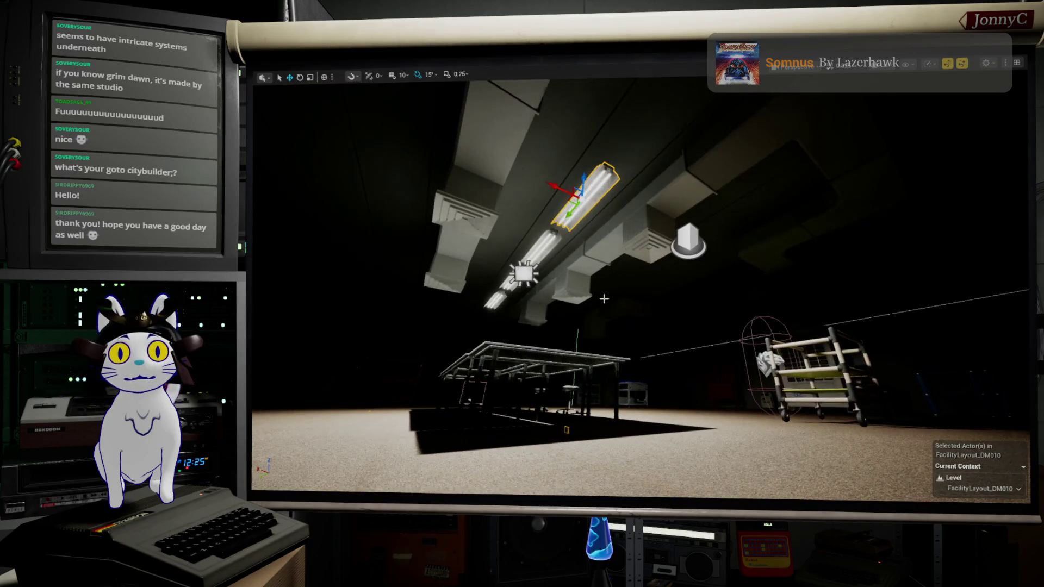
pyautogui.press('f')
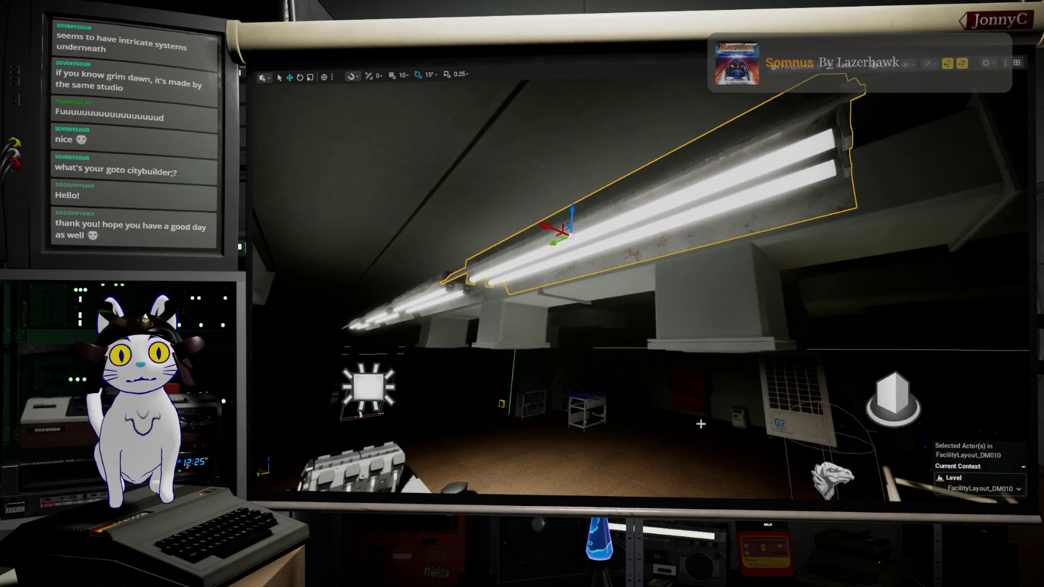
pyautogui.click(694, 419)
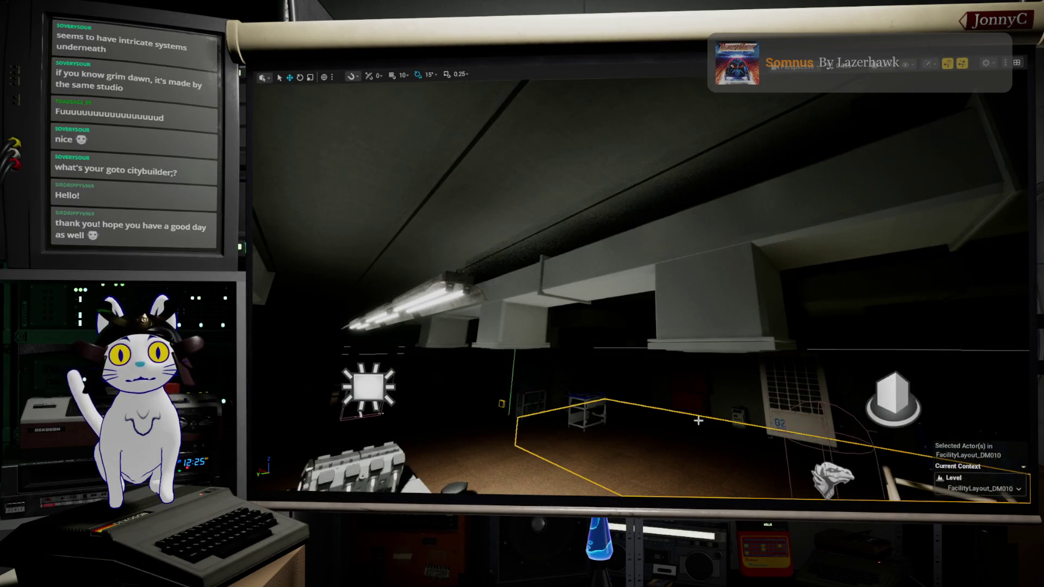
pyautogui.press('Escape')
pyautogui.moveTo(678, 428); pyautogui.dragTo(678, 428)
pyautogui.moveTo(872, 159); pyautogui.dragTo(873, 159)
pyautogui.moveTo(709, 375); pyautogui.dragTo(709, 375)
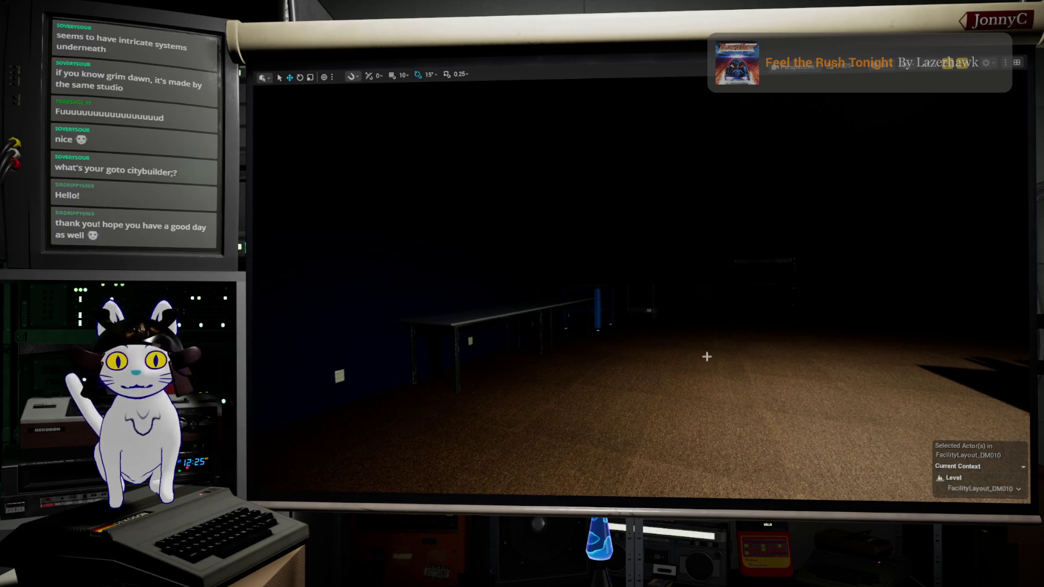
pyautogui.press('F11')
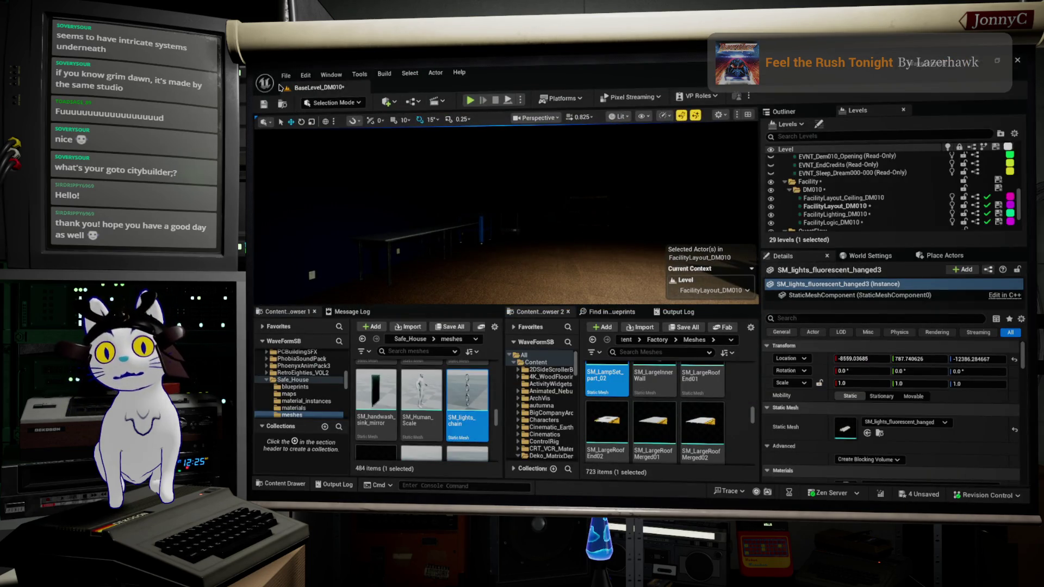
# Save all changes and start play-testing the level fullscreen
pyautogui.click(285, 75)
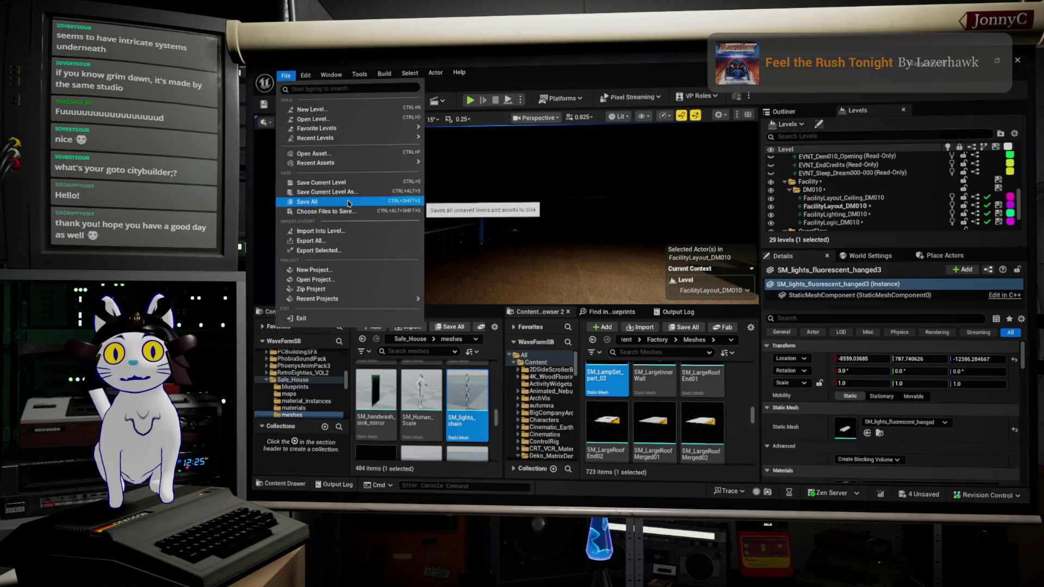
pyautogui.click(493, 86)
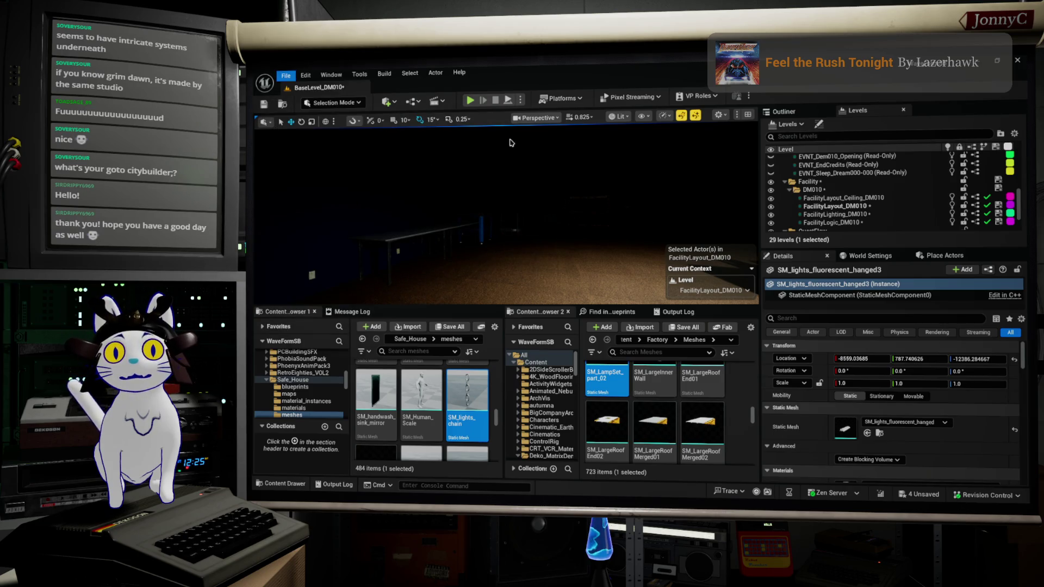
pyautogui.click(471, 101)
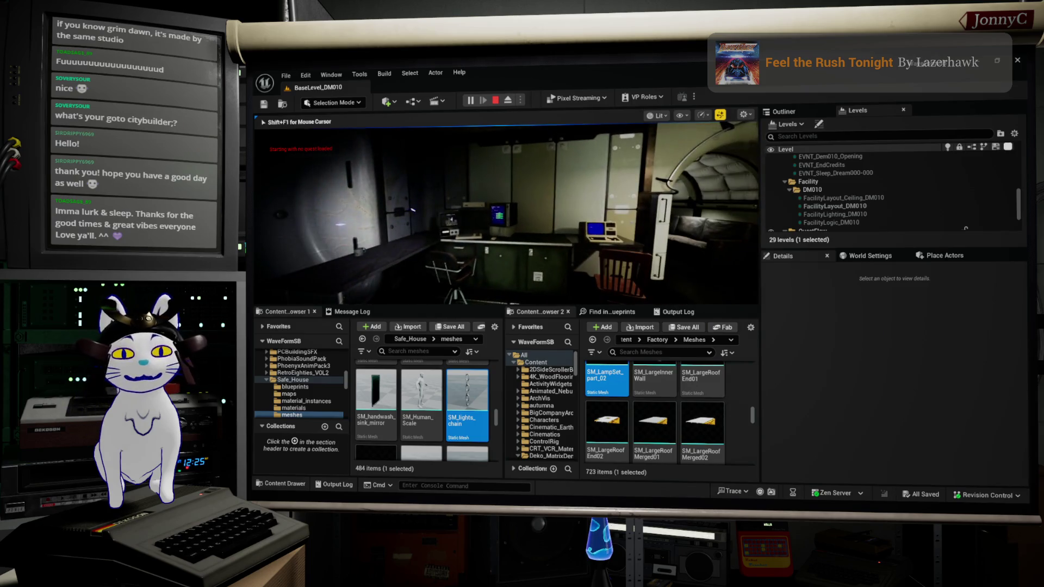
pyautogui.press('F11')
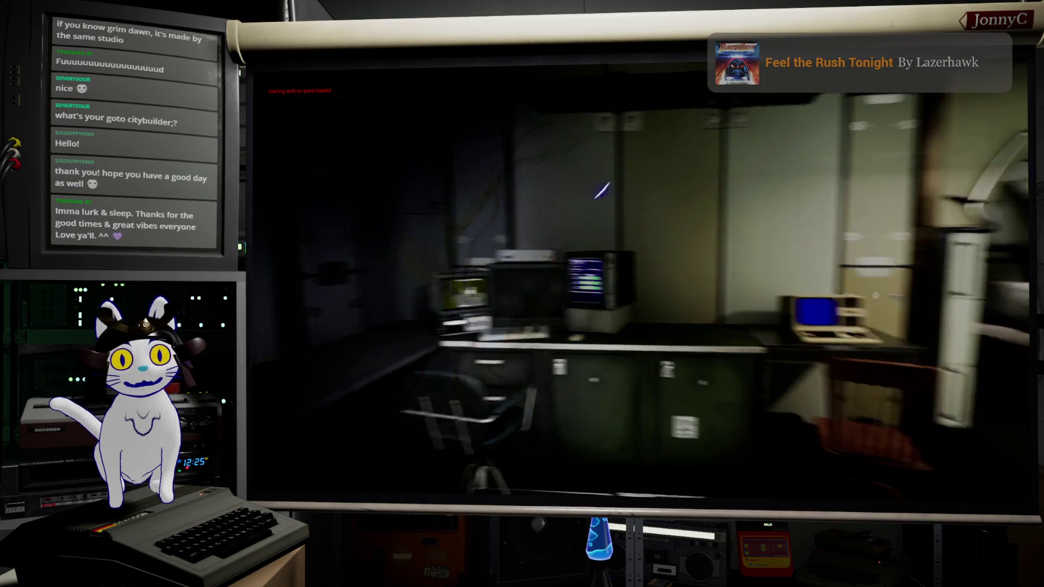
# From the pause menu, set graphics scalability to Medium and load a saved game
pyautogui.press('Escape')
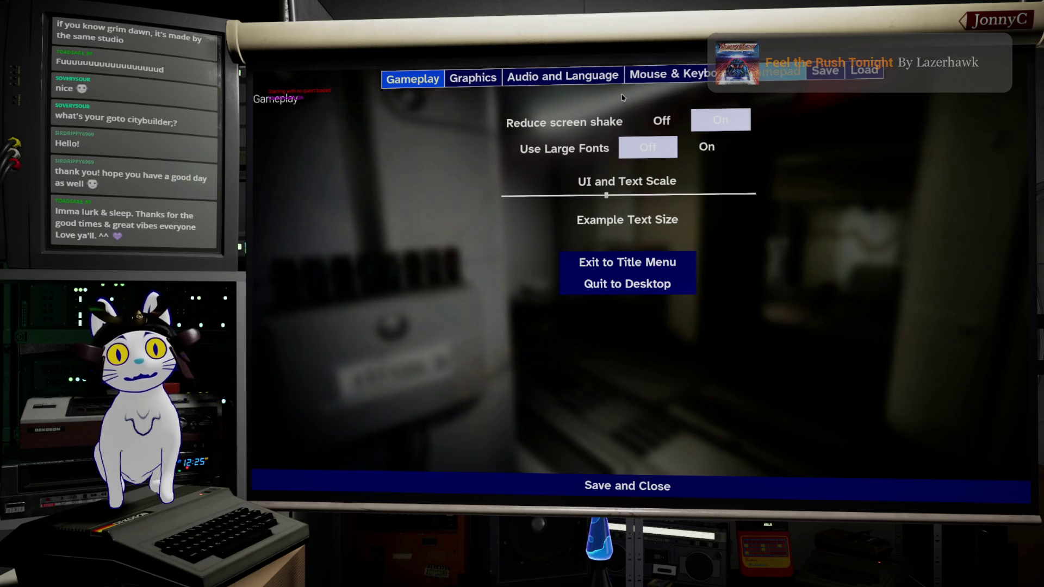
pyautogui.click(472, 78)
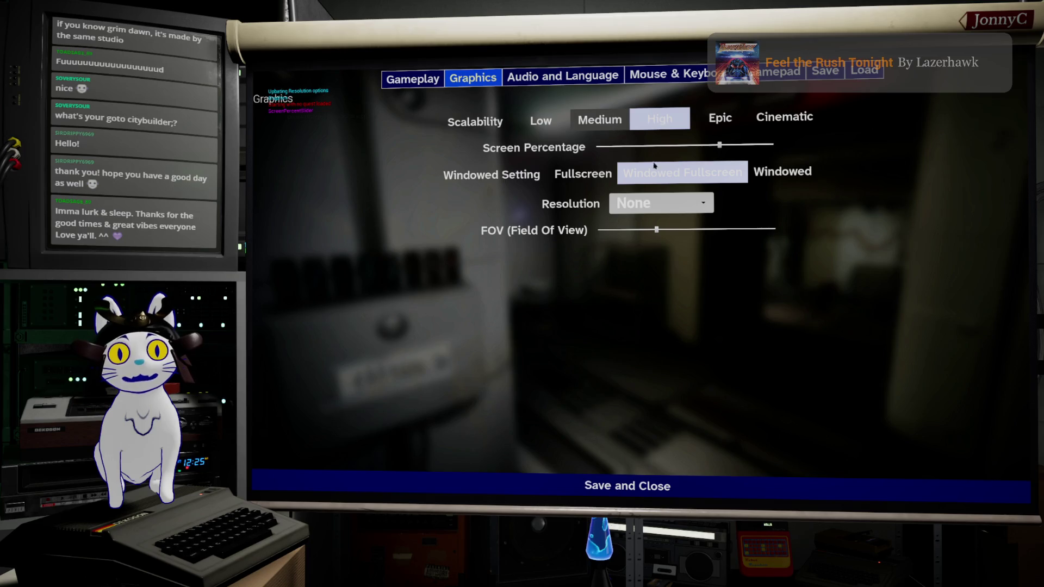
pyautogui.moveTo(719, 146); pyautogui.dragTo(709, 147)
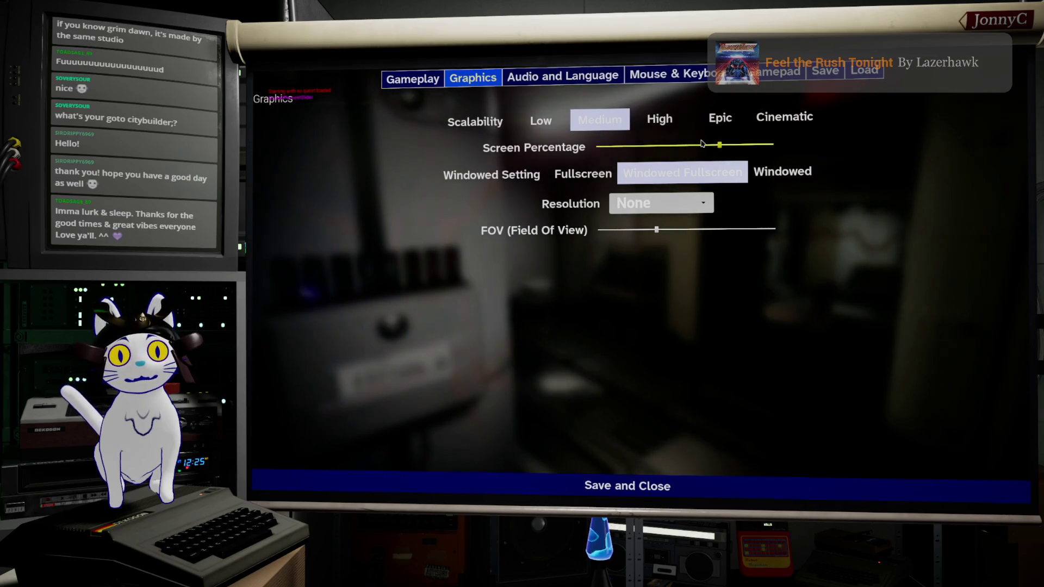
pyautogui.click(874, 69)
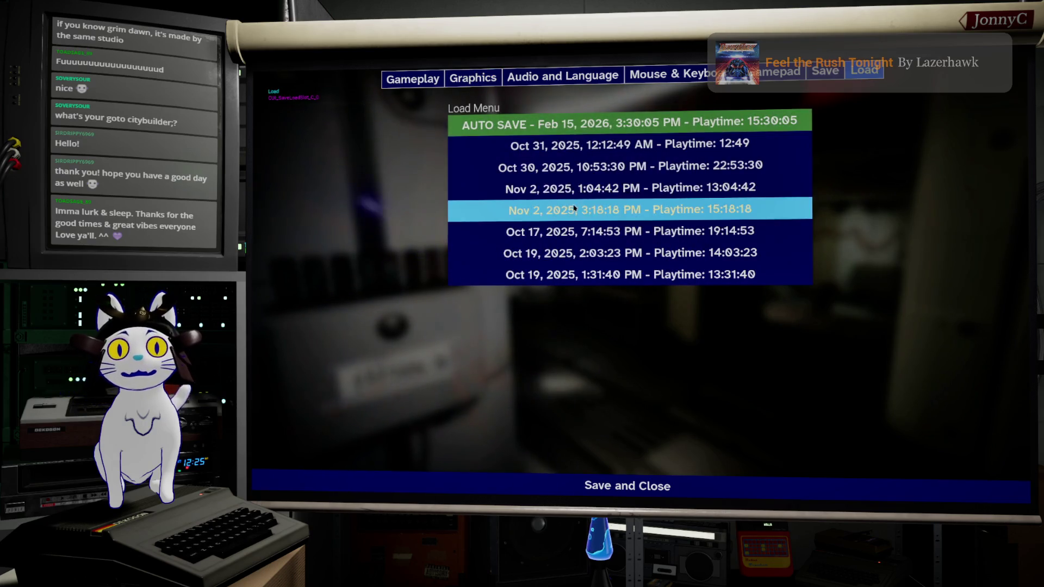
pyautogui.click(612, 264)
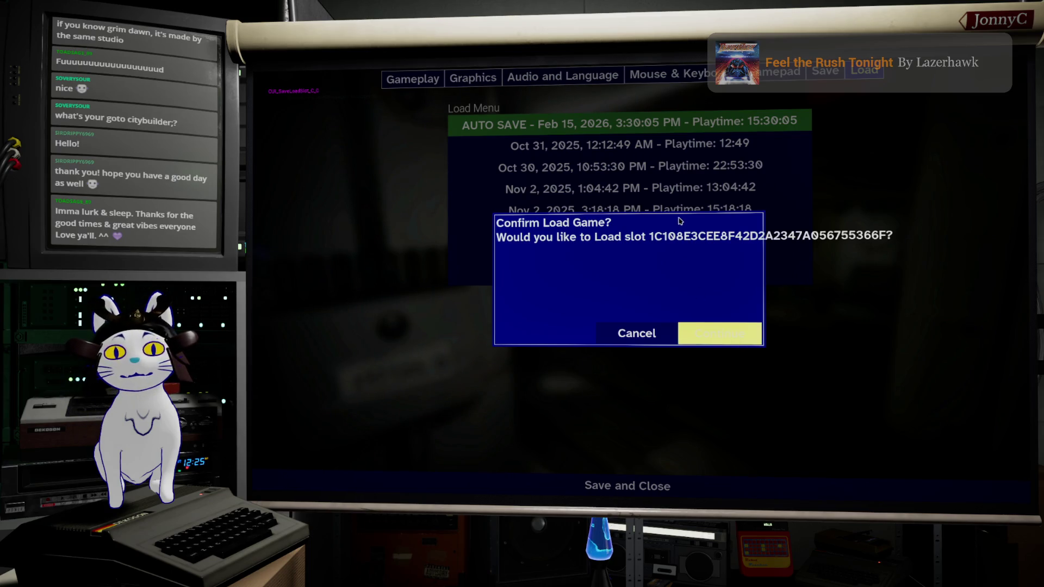
pyautogui.press('Return')
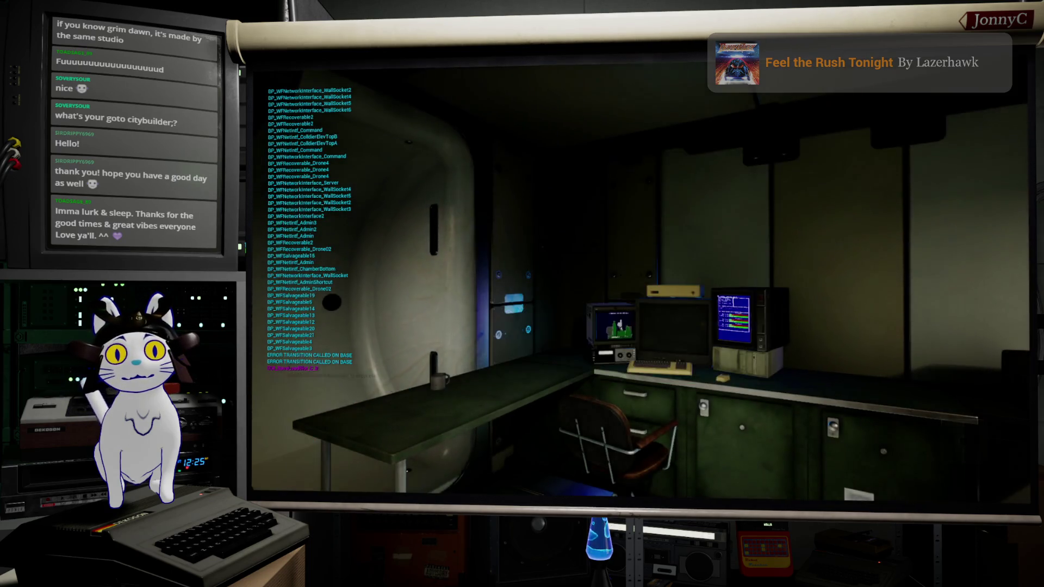
# Walk to the drone control desk, use its terminal and accept the Facility Exploration prompt to pilot Theseus
pyautogui.press('w')
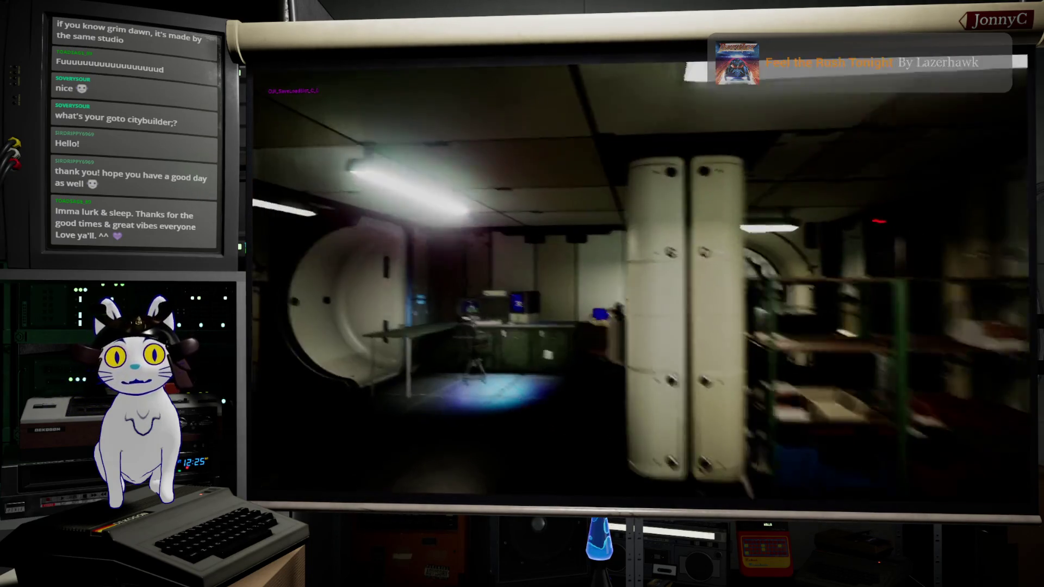
pyautogui.press('w')
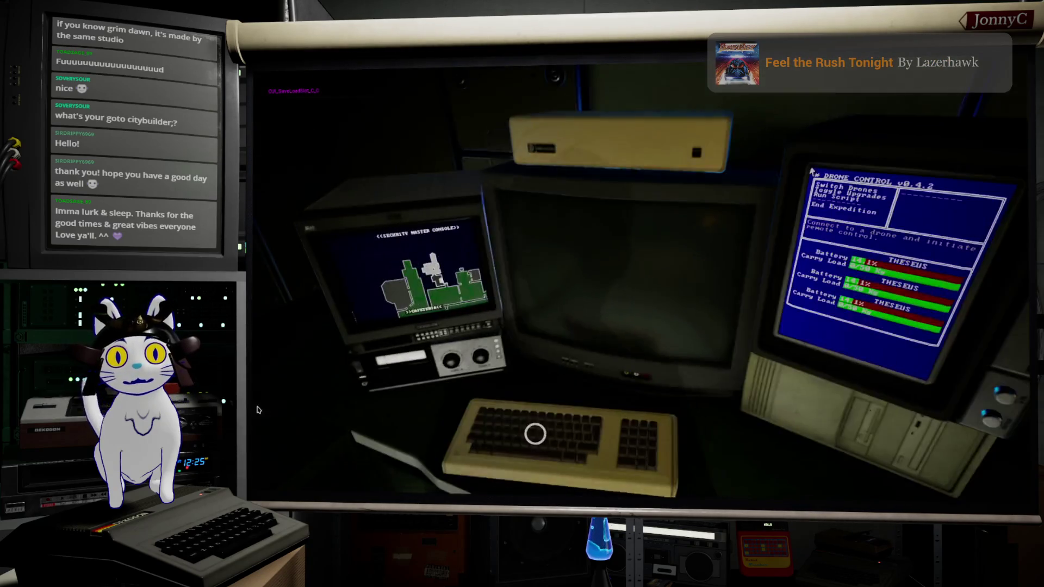
pyautogui.click(535, 434)
pyautogui.click(764, 364)
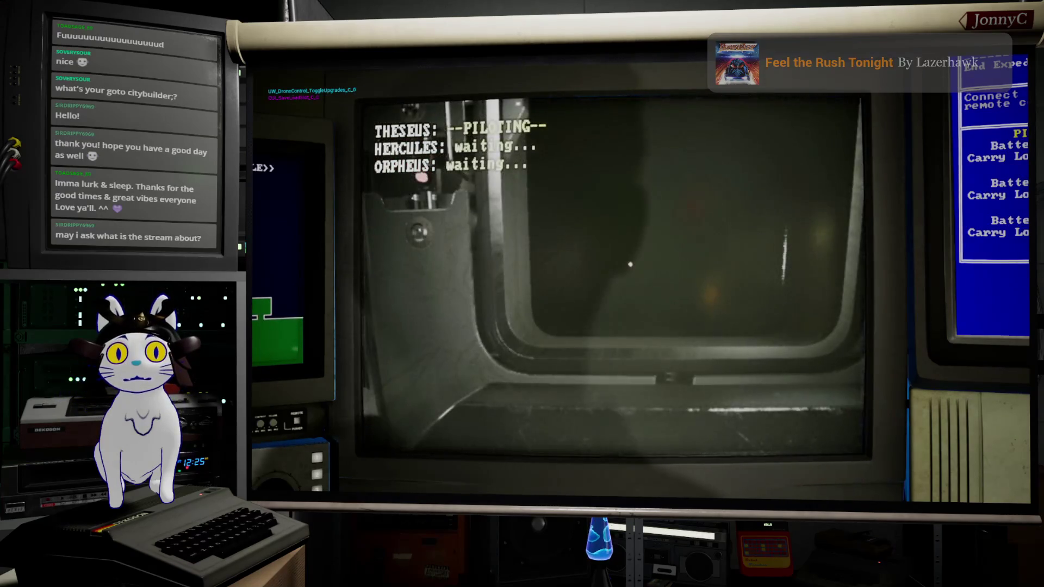
# Fly Hercules briefly past the door frame, then return to Theseus and open the Network Devices panel
pyautogui.press('3')
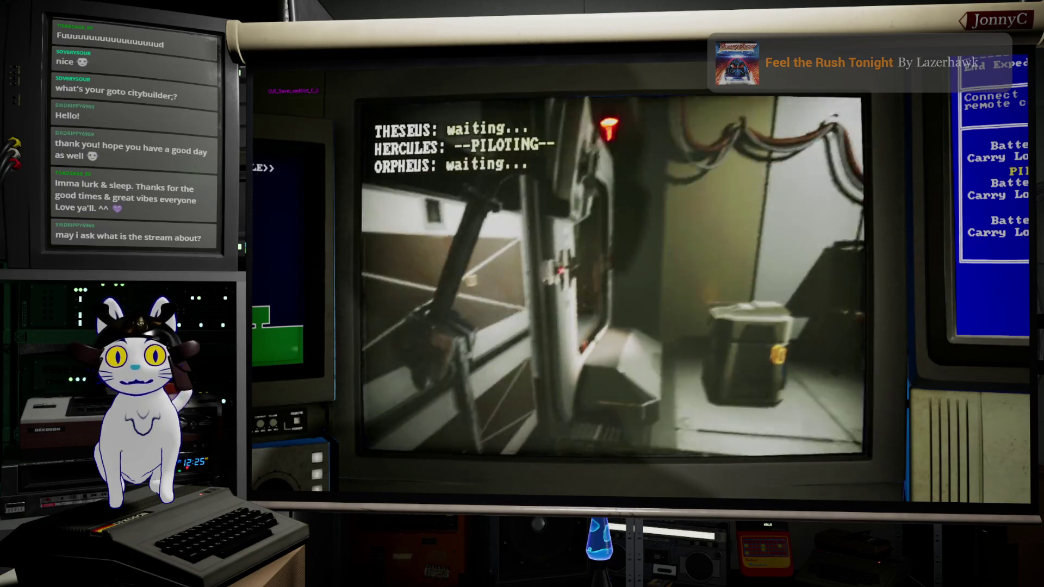
pyautogui.press('w')
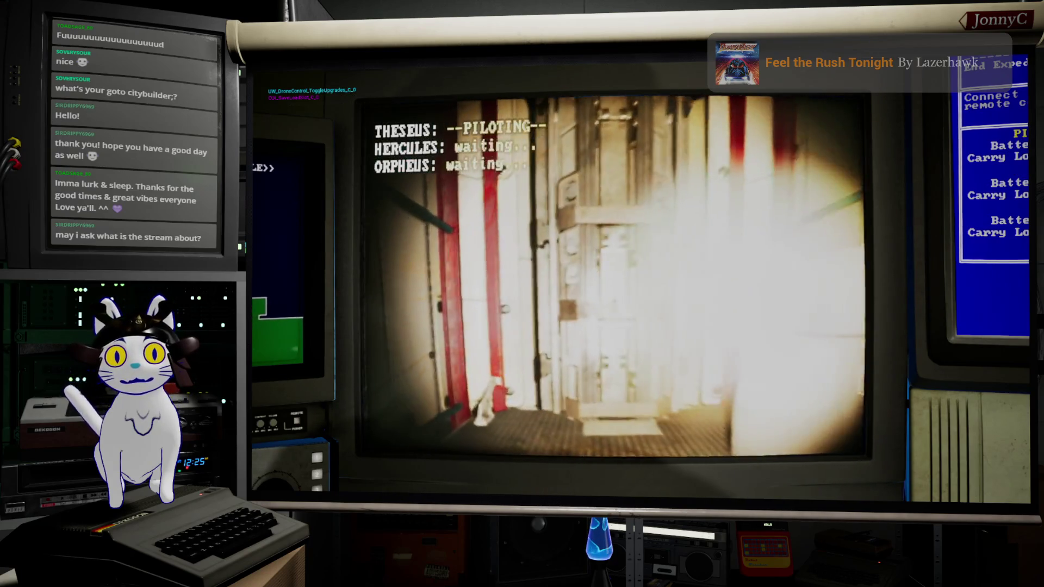
pyautogui.press('2')
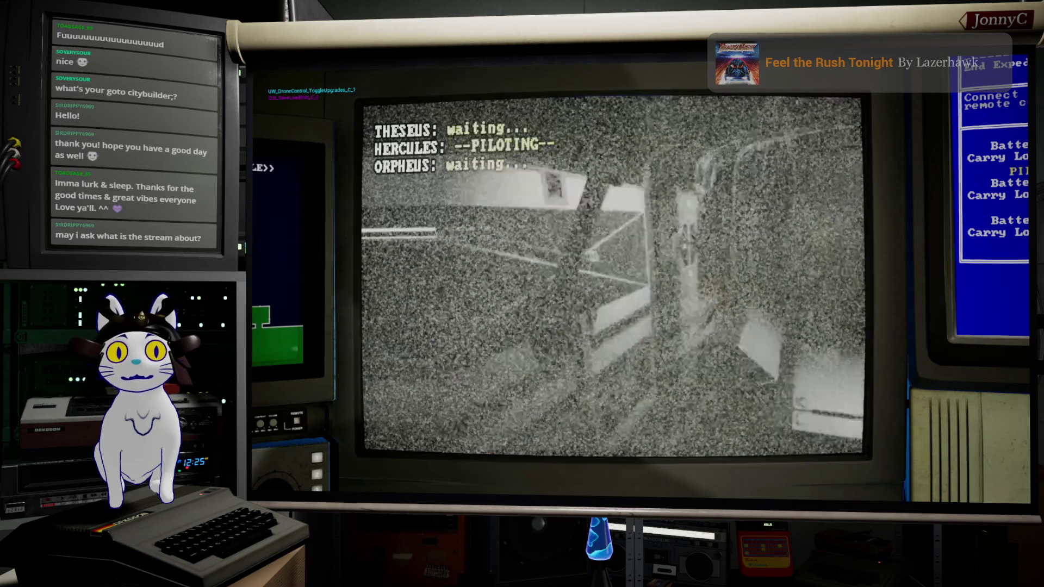
pyautogui.press('w')
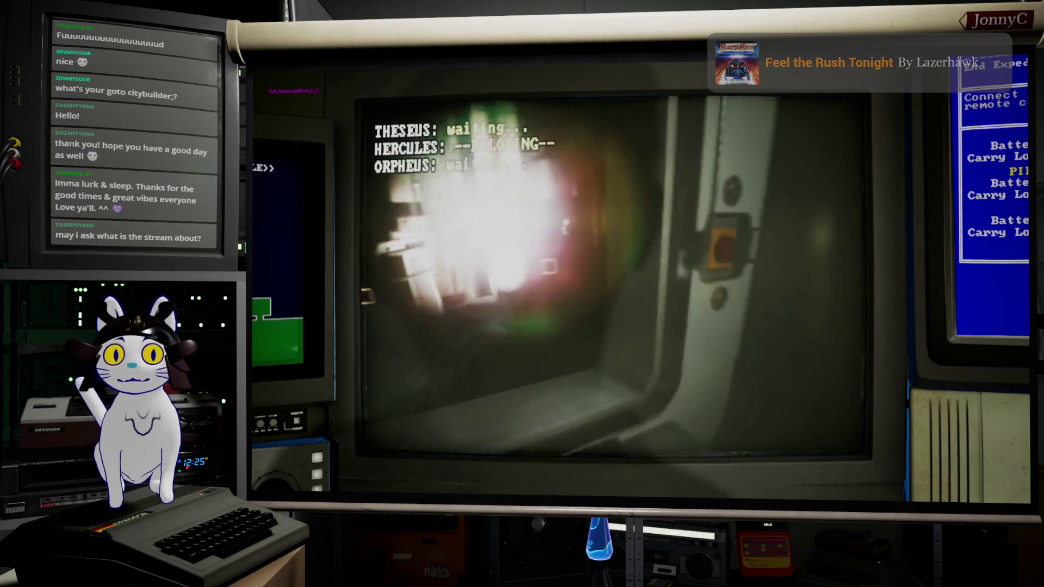
pyautogui.press('w')
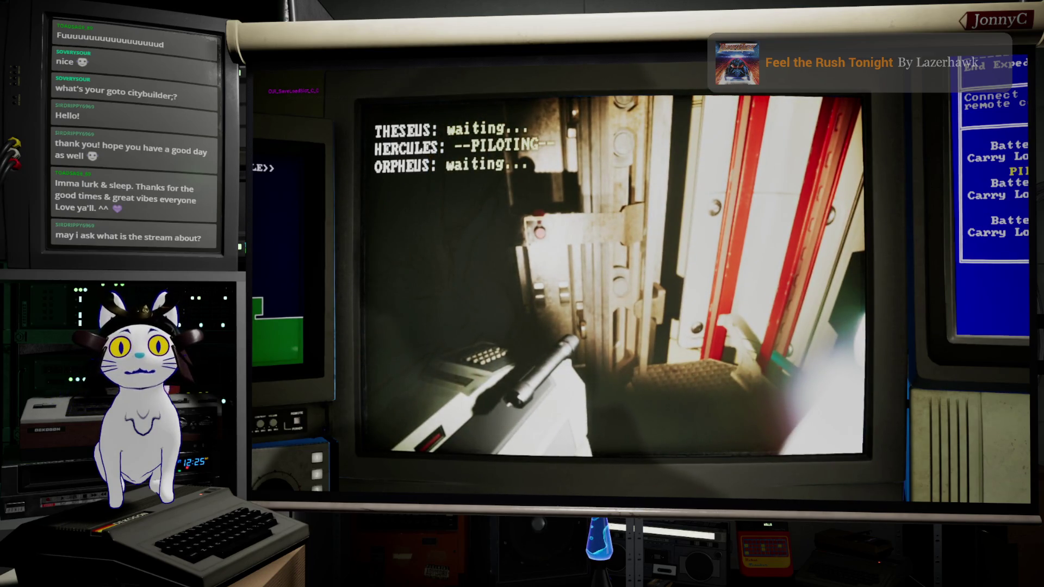
pyautogui.press('1')
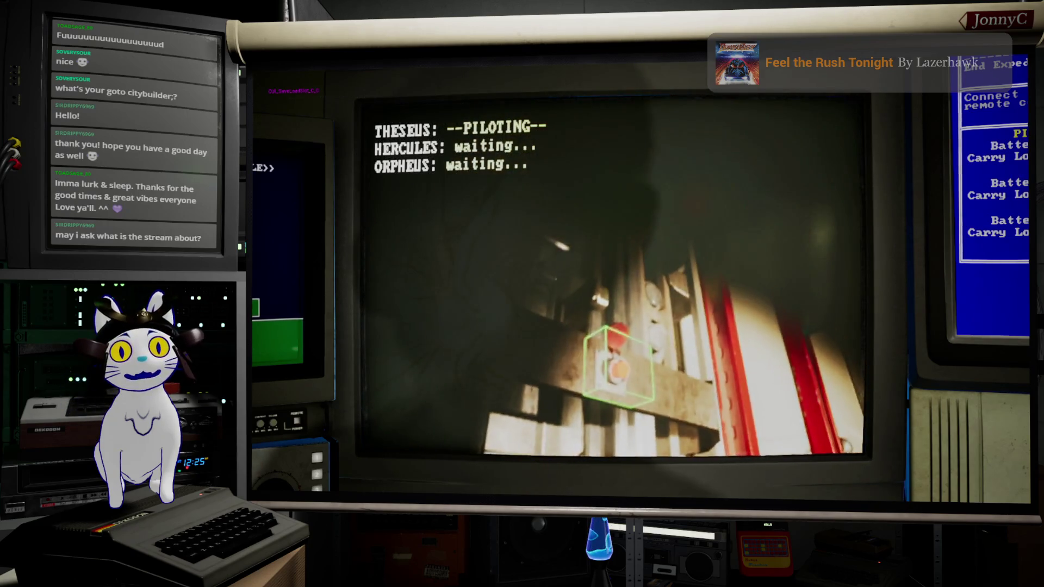
pyautogui.press('e')
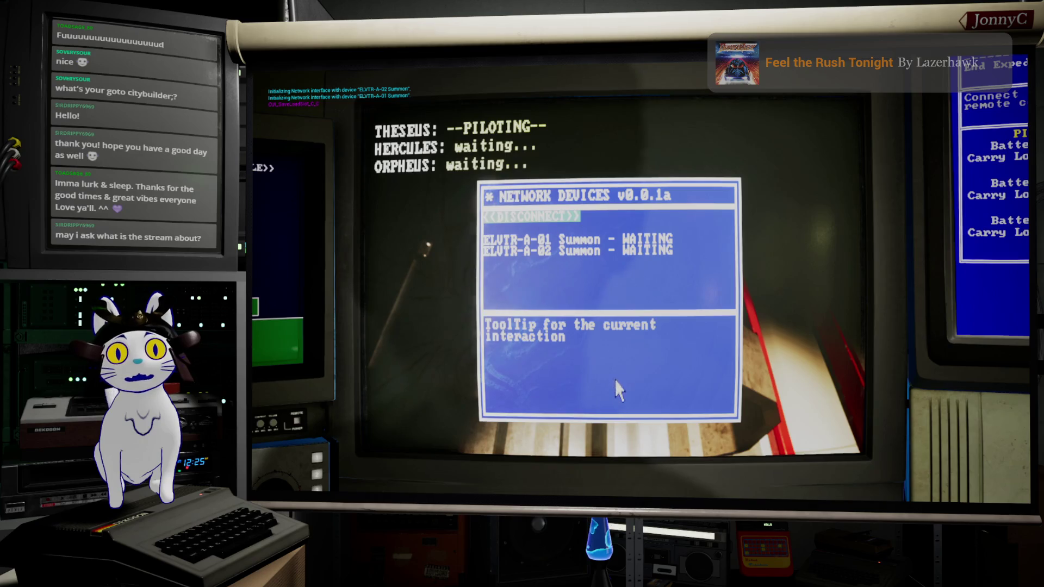
# Summon the ELVTR-A-02 elevator from the Network Devices menu, then close the menu
pyautogui.click(594, 251)
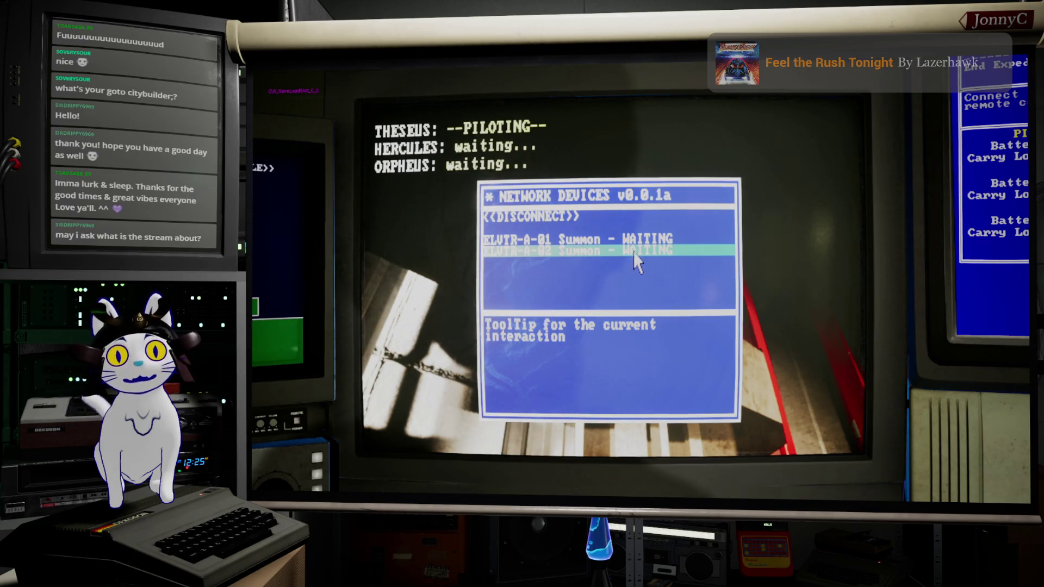
pyautogui.click(618, 265)
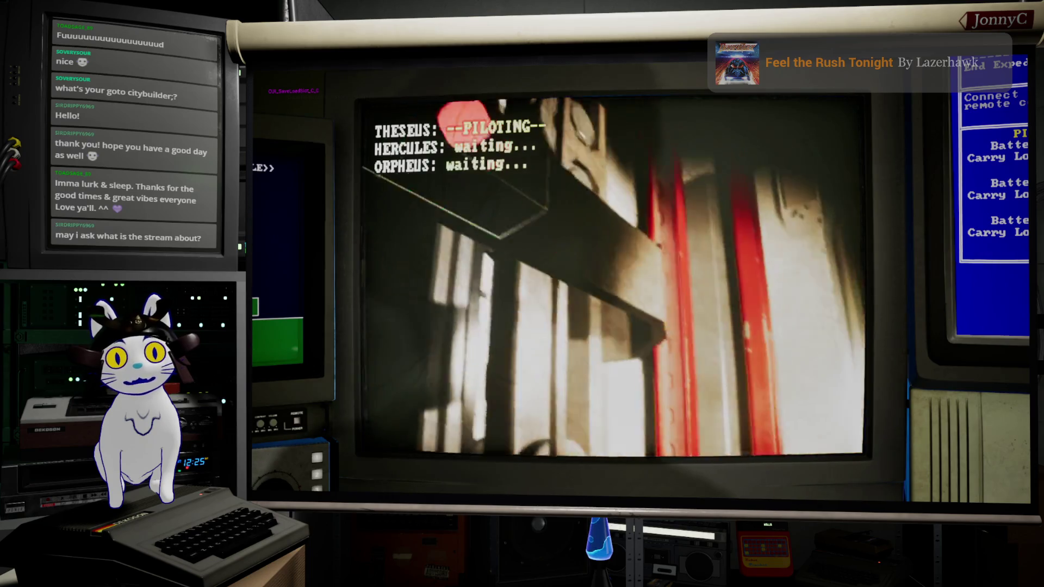
# Fly Theseus into the lit office, past the desks and through the red door into the dark room
pyautogui.press('d')
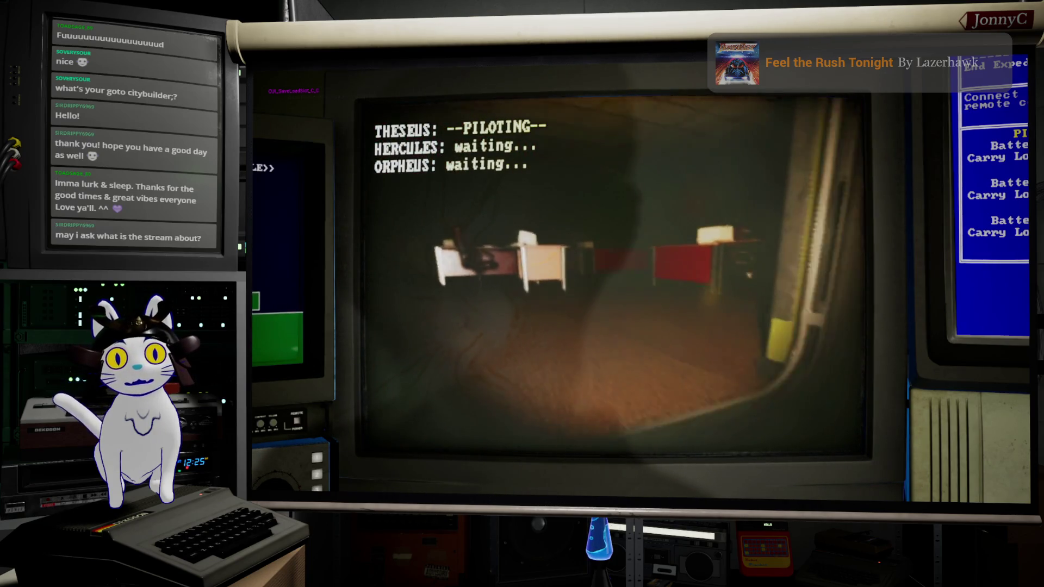
pyautogui.press('w')
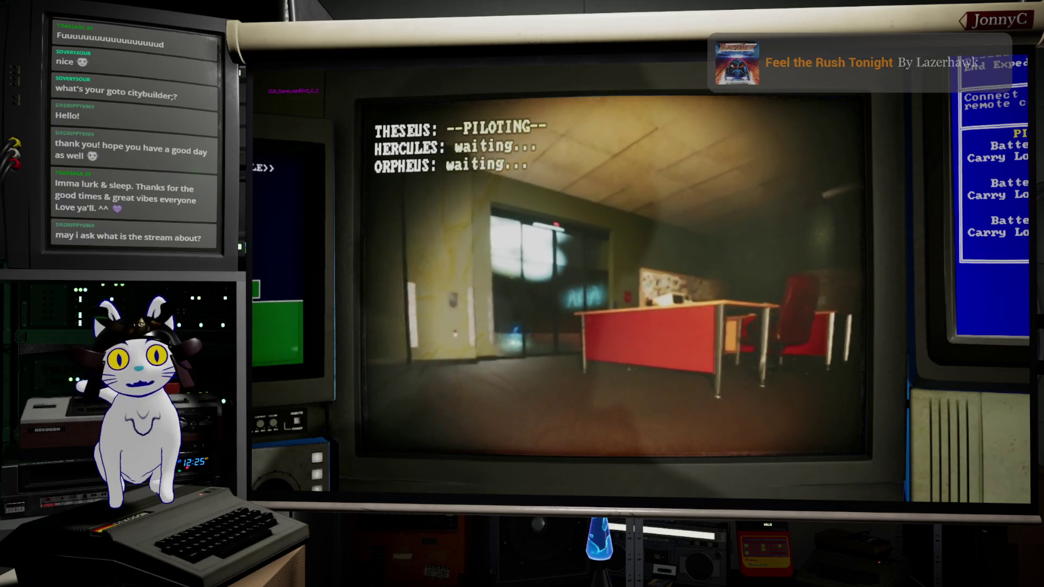
pyautogui.press('d')
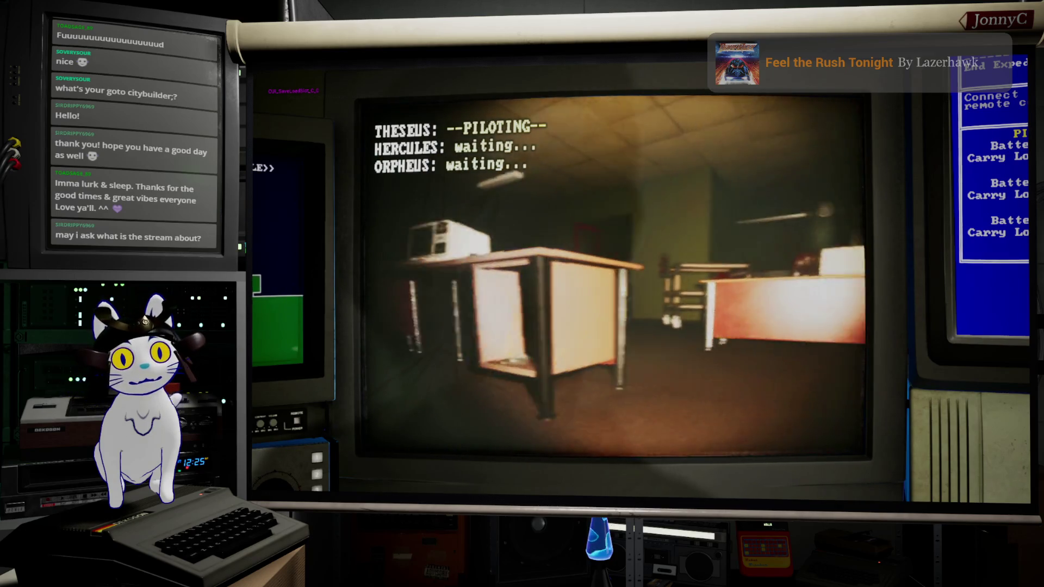
pyautogui.press('w')
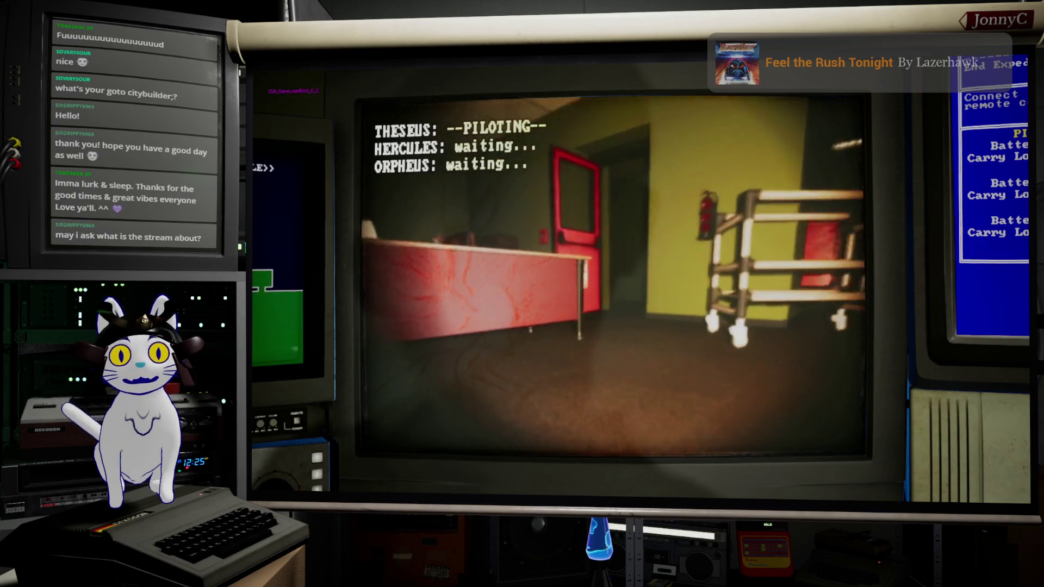
pyautogui.press('w')
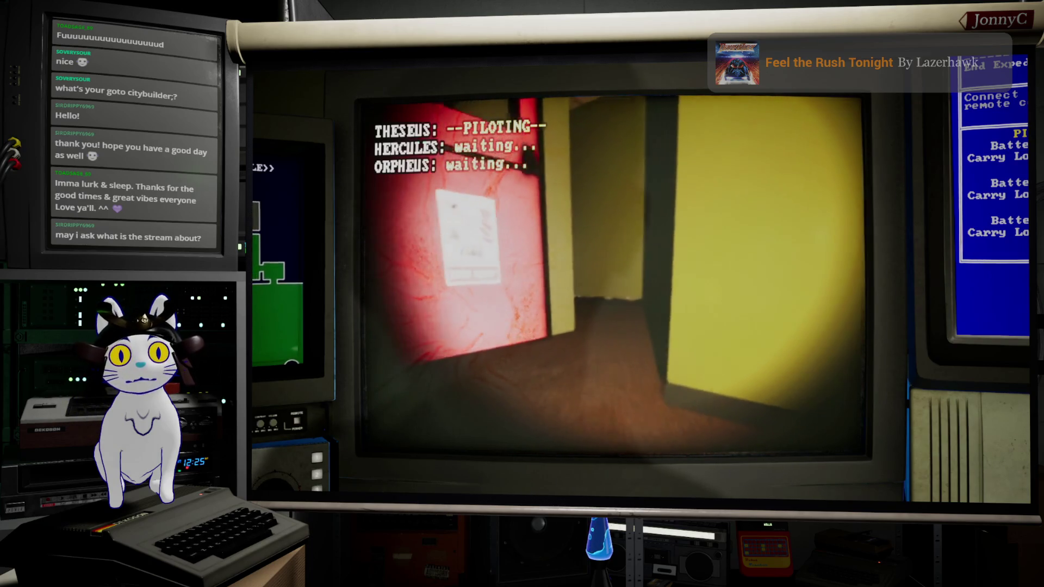
pyautogui.press('w')
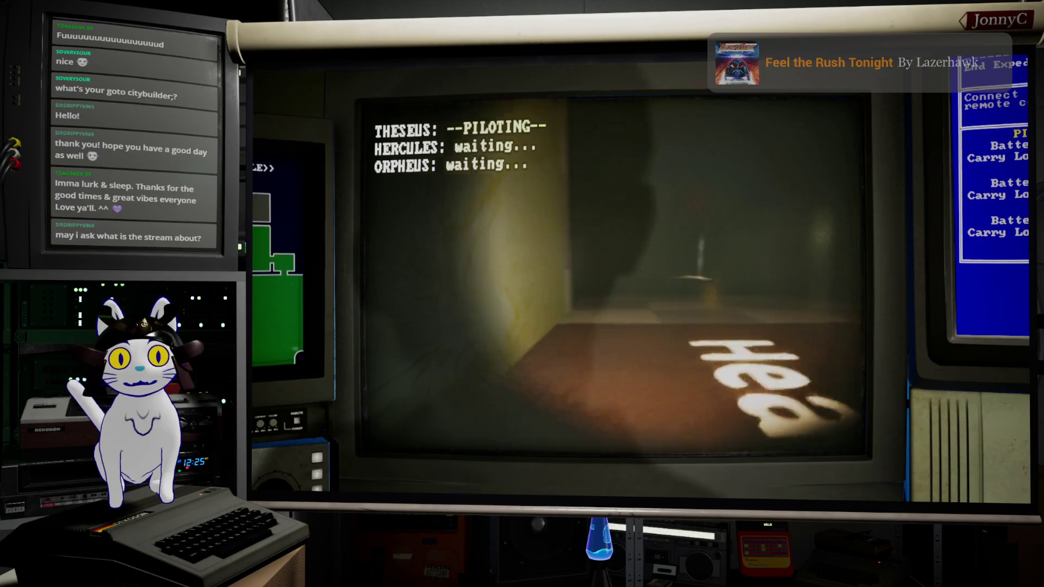
# Turn toward the checkered wall, line up with the doorway and advance toward its lamp
pyautogui.press('a')
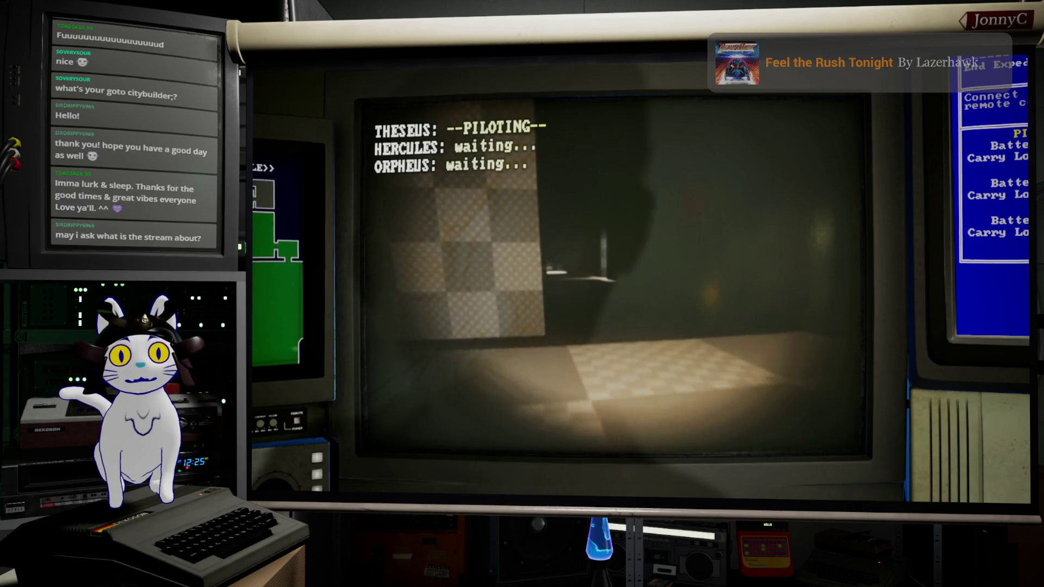
pyautogui.press('a')
pyautogui.press('d')
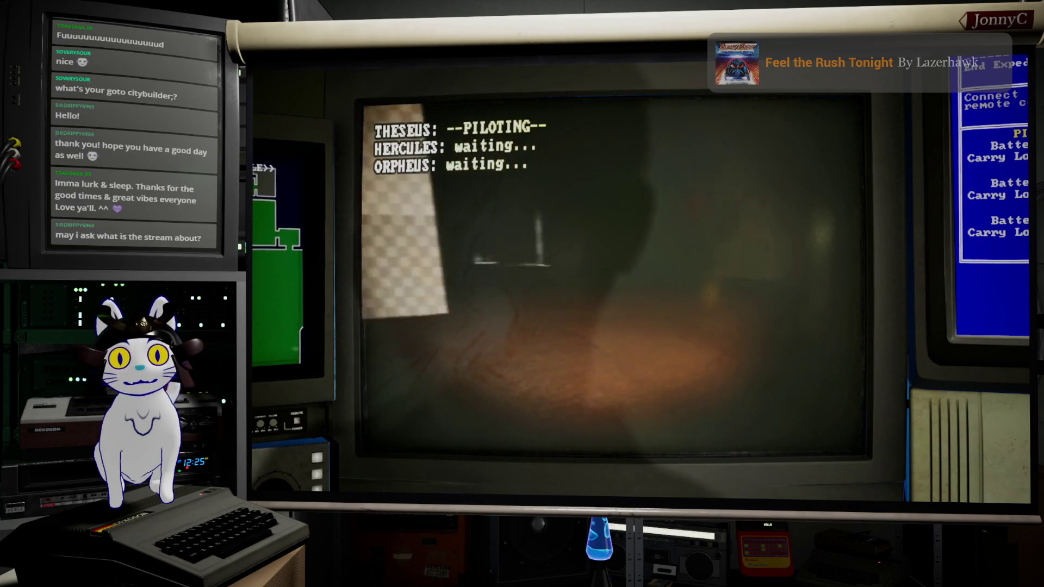
pyautogui.press('w')
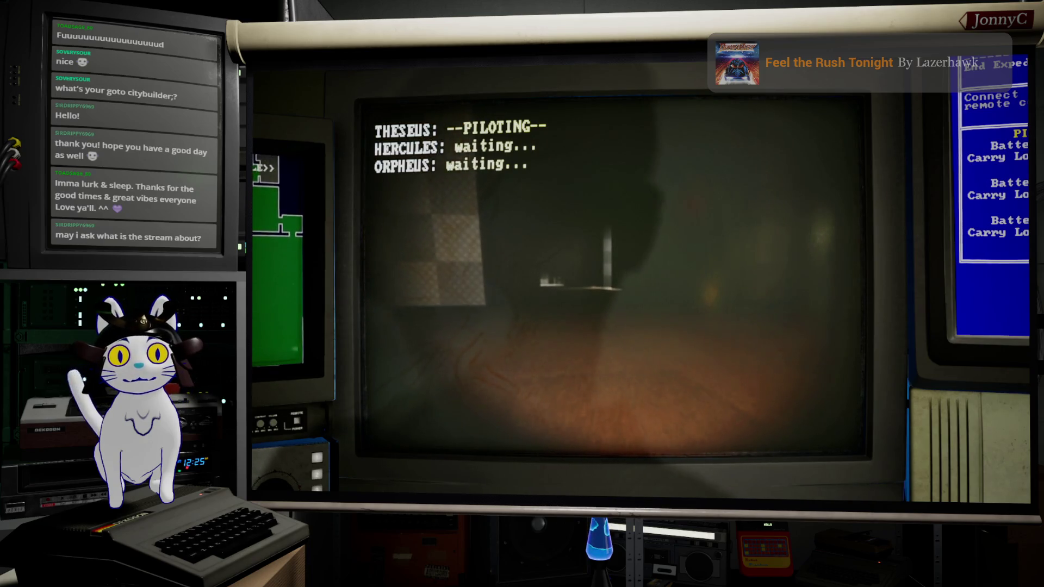
pyautogui.press('w')
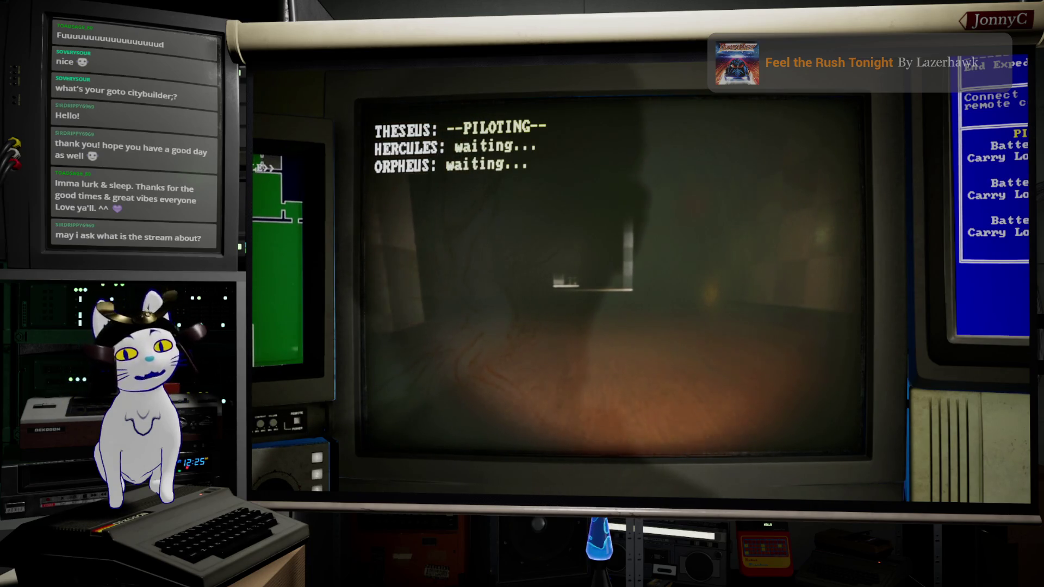
pyautogui.press('a')
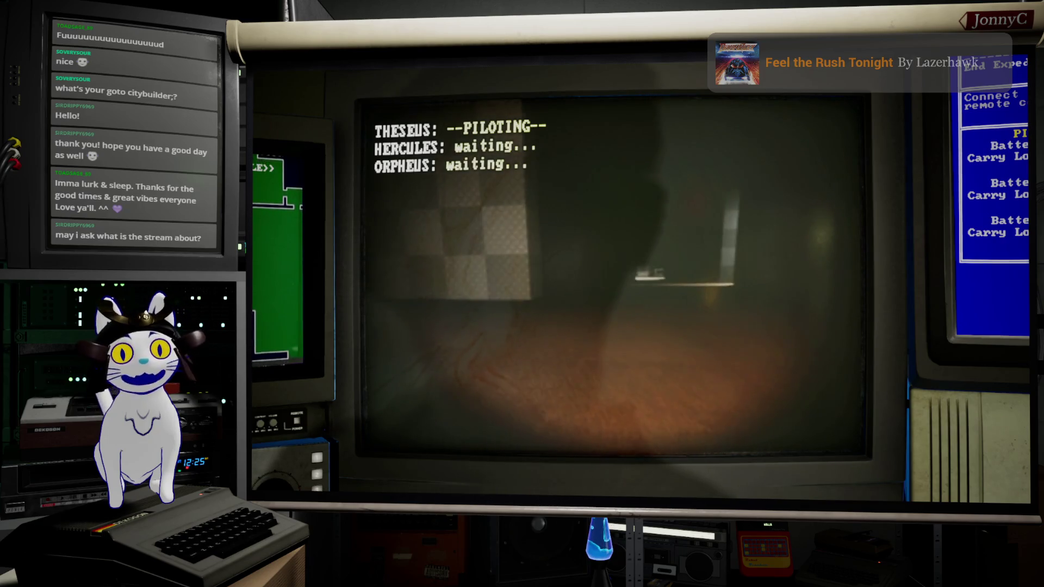
pyautogui.press('d')
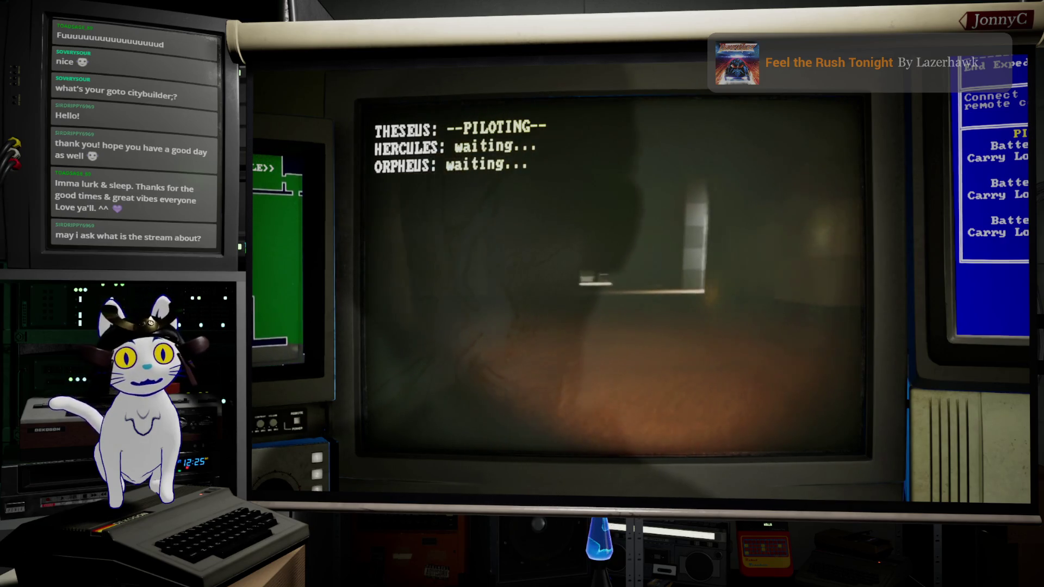
# Fly Theseus across the room toward the bright distant light
pyautogui.press('w')
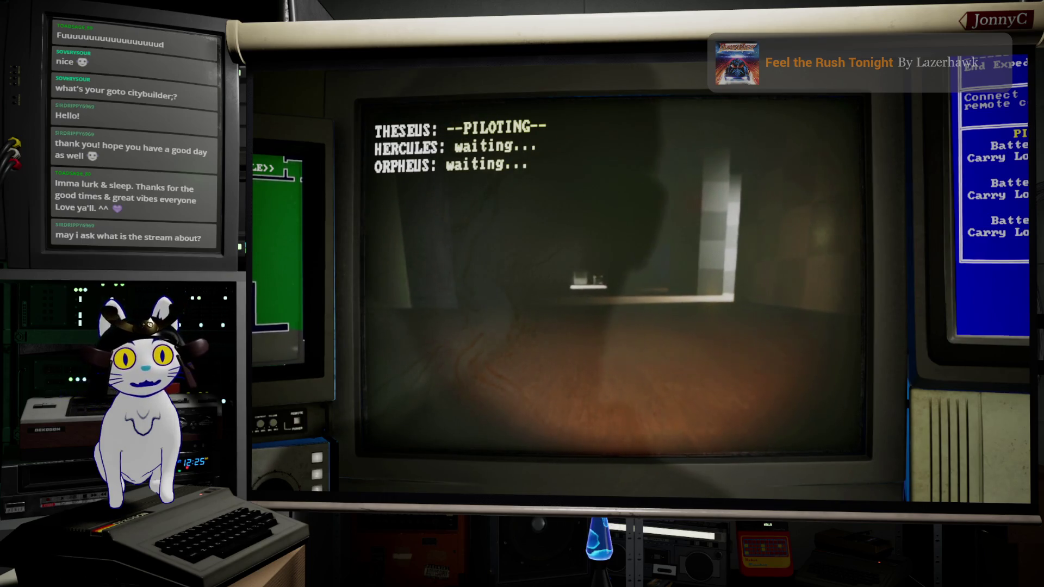
pyautogui.press('w')
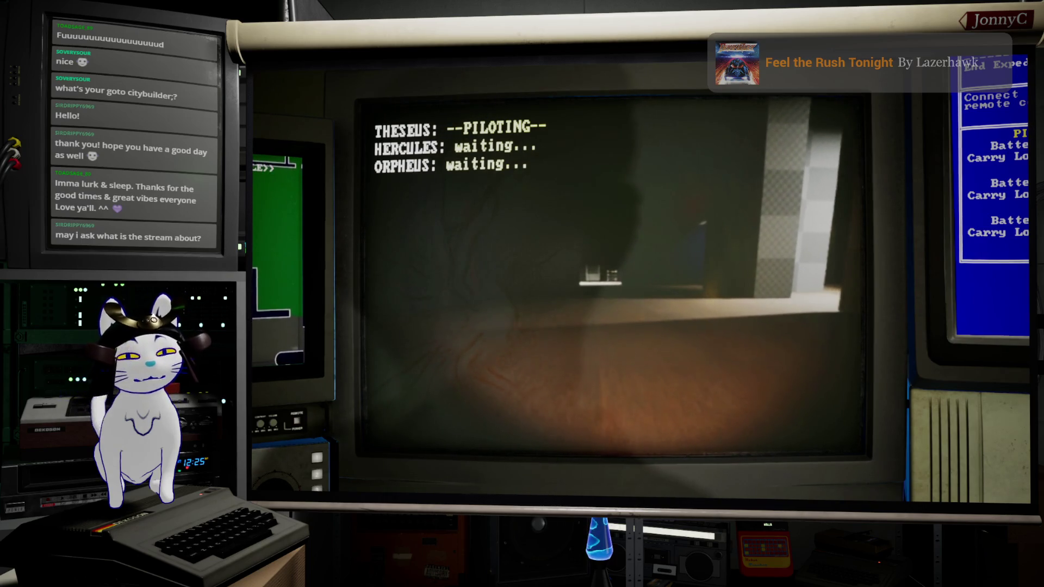
pyautogui.press('w')
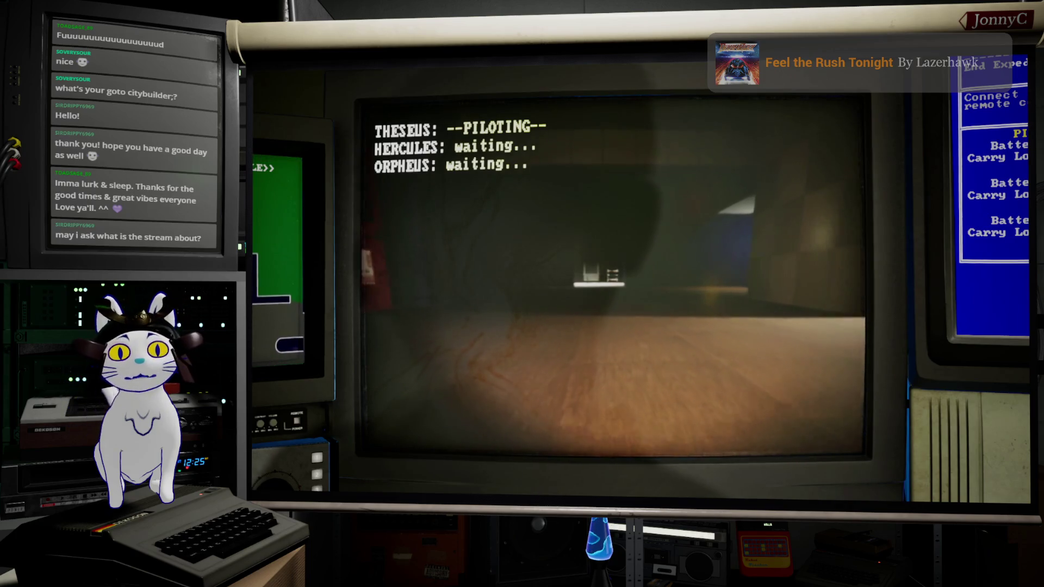
pyautogui.press('w')
pyautogui.press('w')
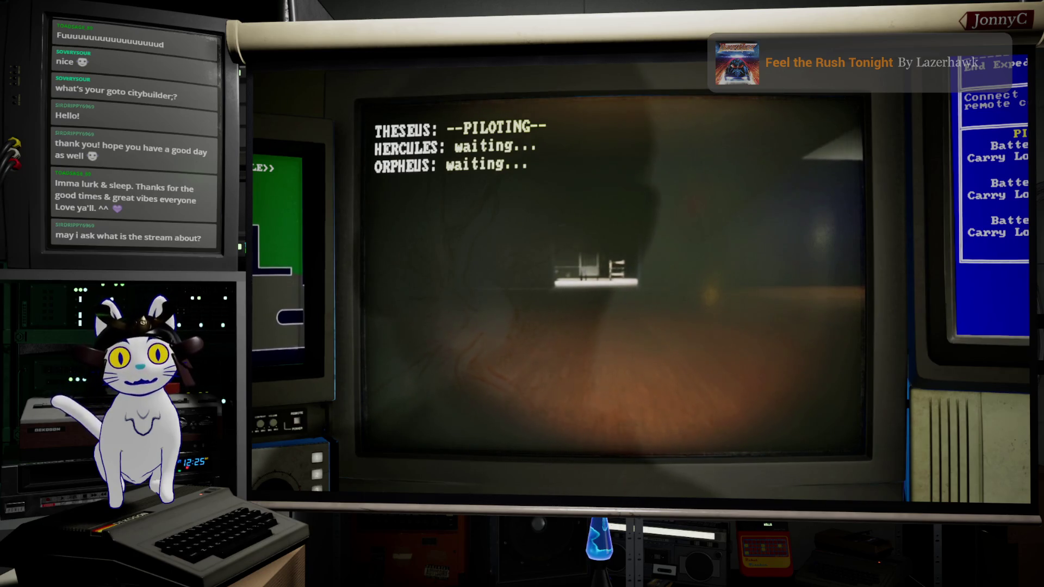
pyautogui.press('w')
pyautogui.press('w')
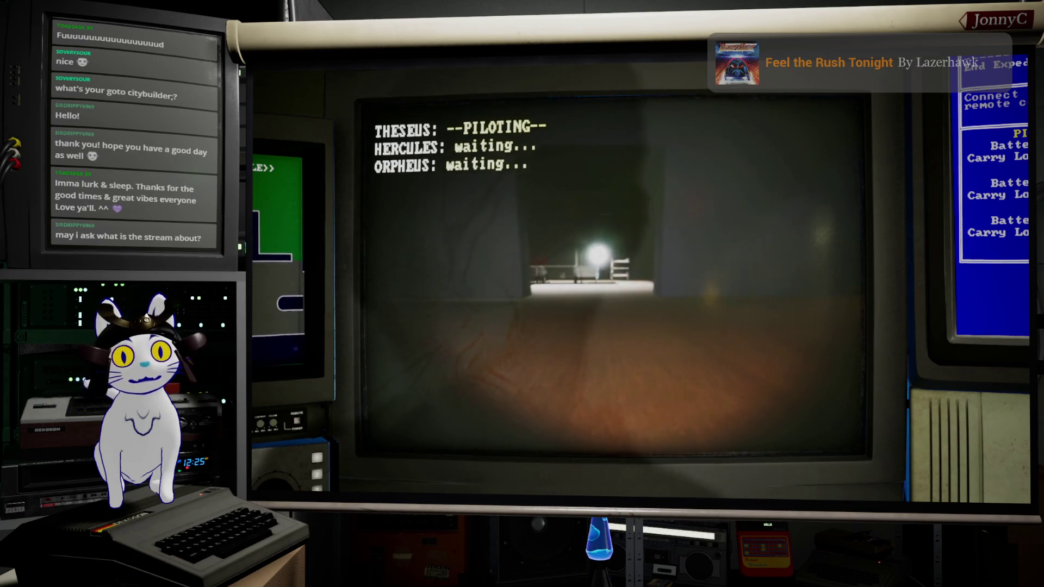
# Fly Theseus into the hall, look around toward the table and sparks, then pass under the table
pyautogui.press('w')
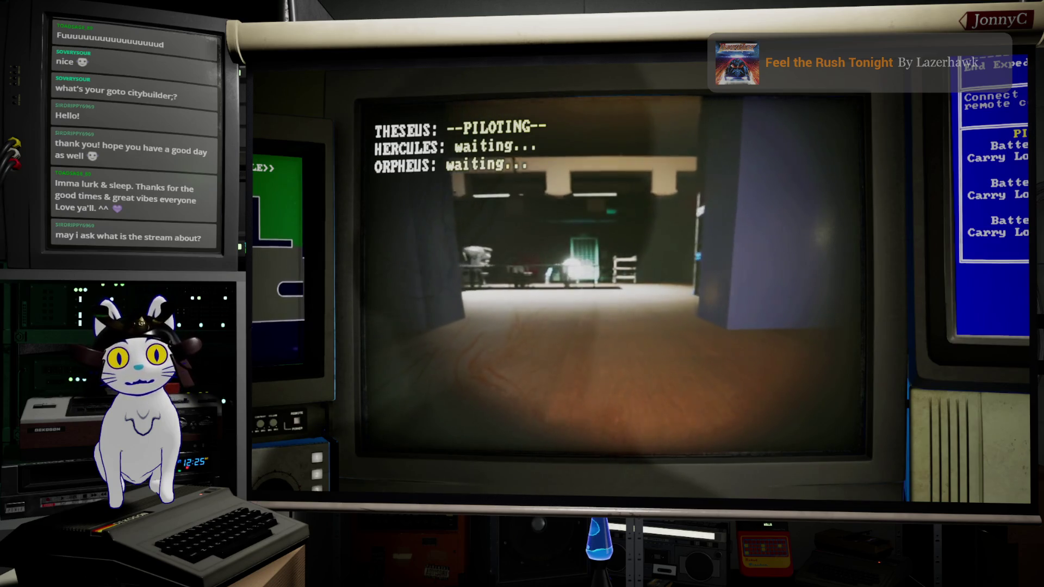
pyautogui.press('w')
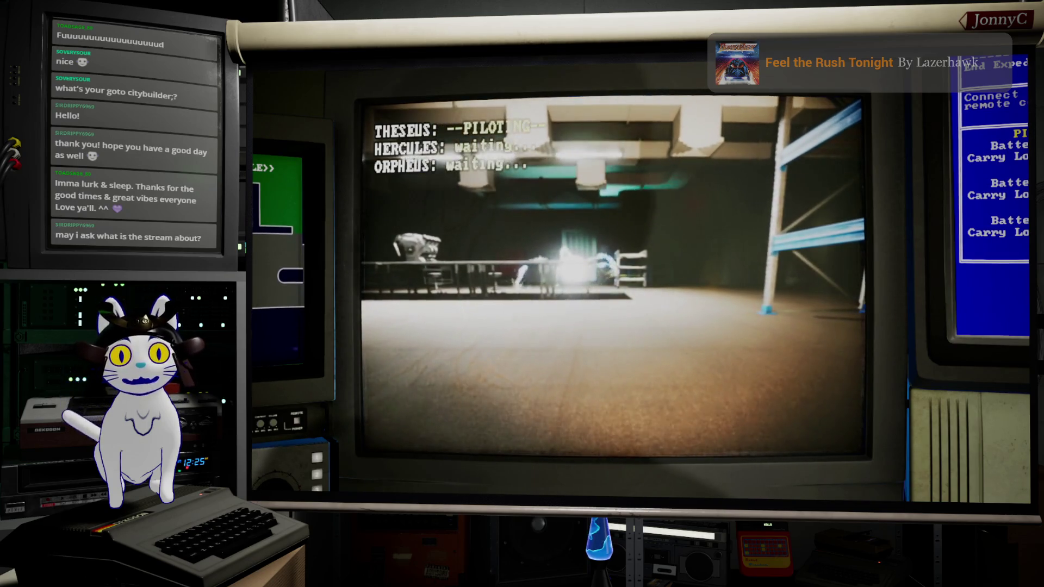
pyautogui.press('w')
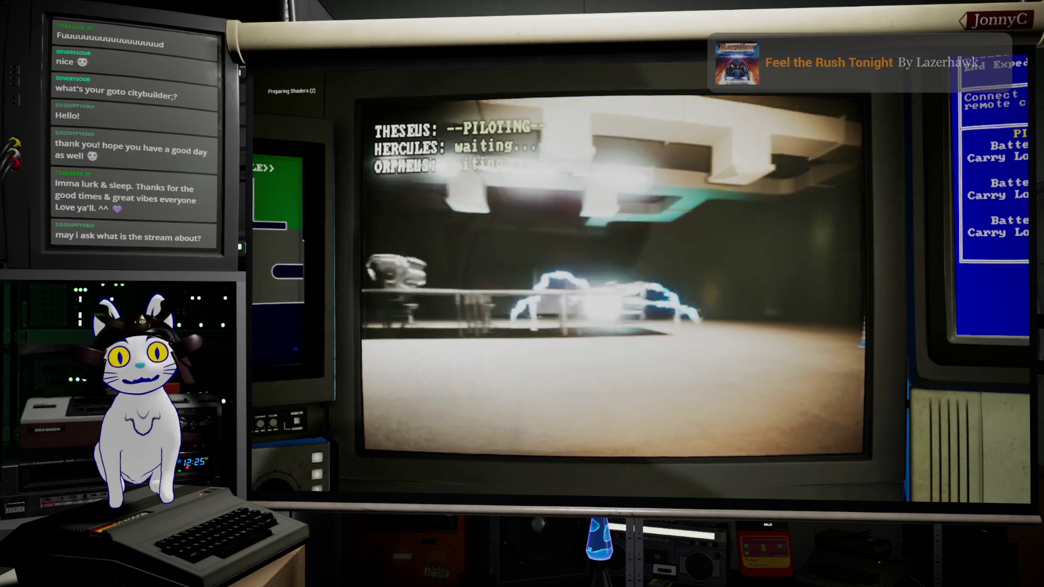
pyautogui.press('a')
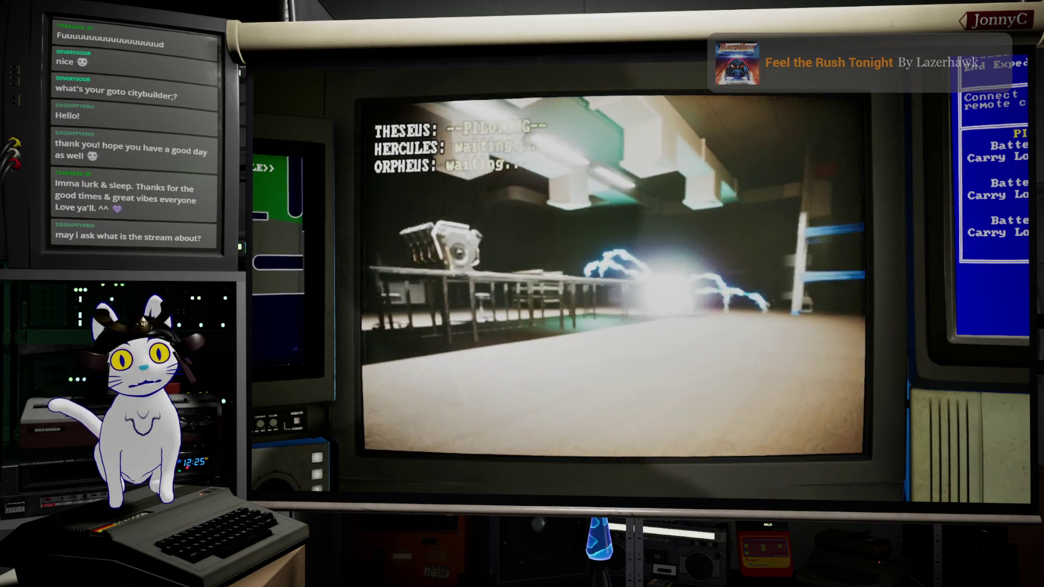
pyautogui.press('a')
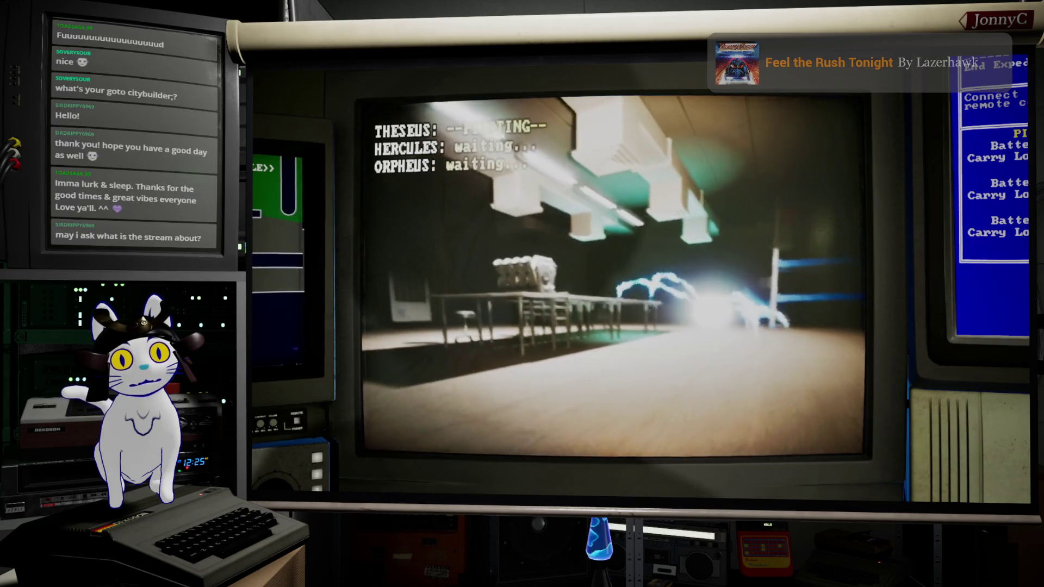
pyautogui.press('d')
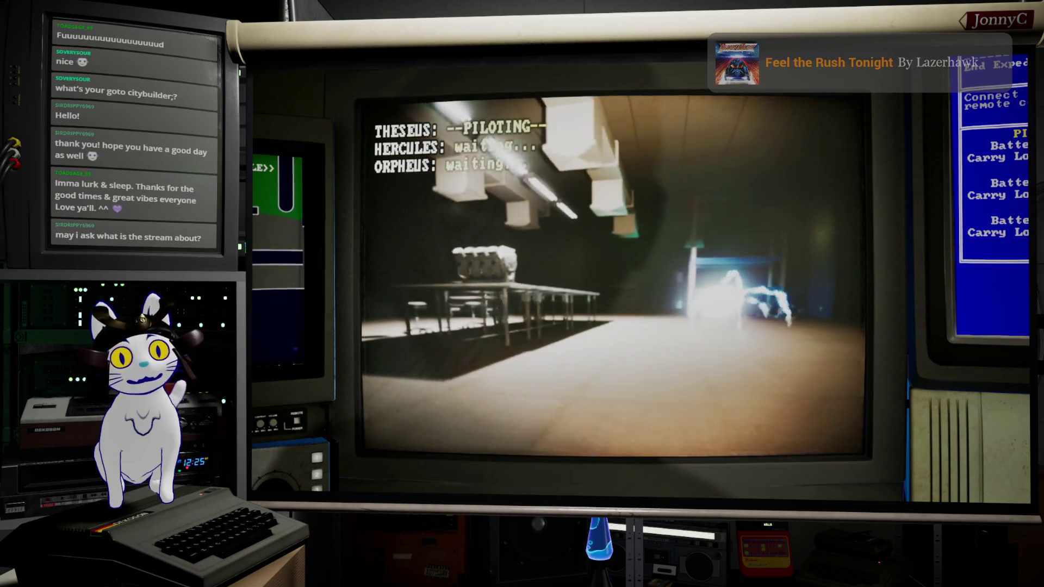
pyautogui.press('d')
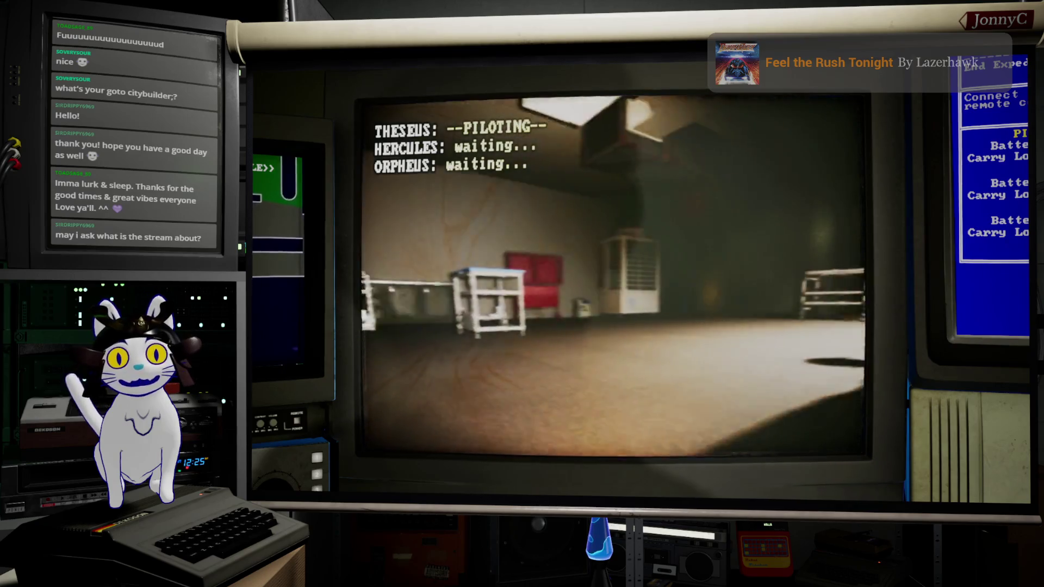
pyautogui.press('d')
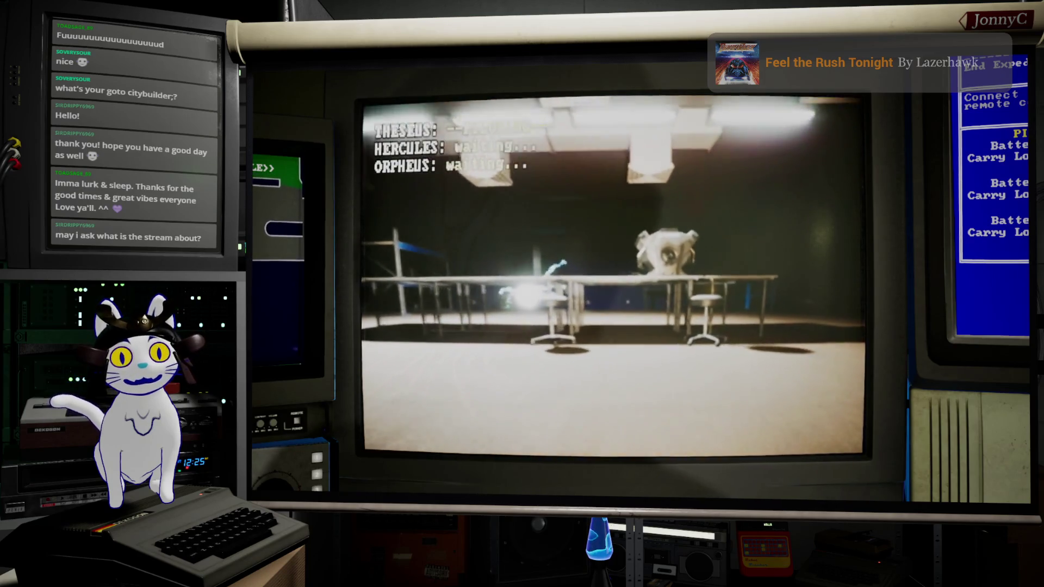
pyautogui.press('w')
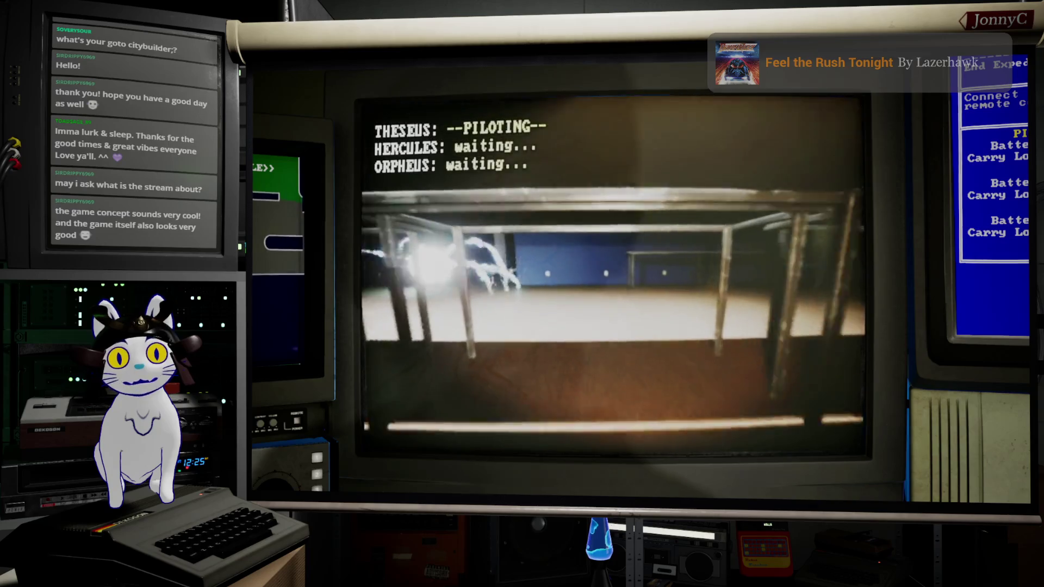
# Steer away from the spider robot toward the red shelves and green table, then survey the room
pyautogui.press('a')
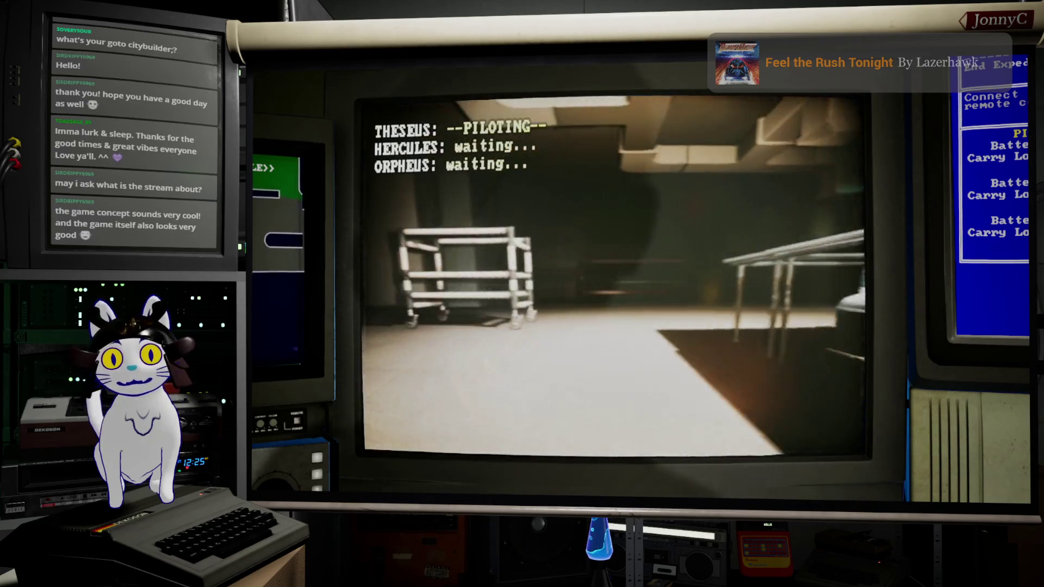
pyautogui.press('w')
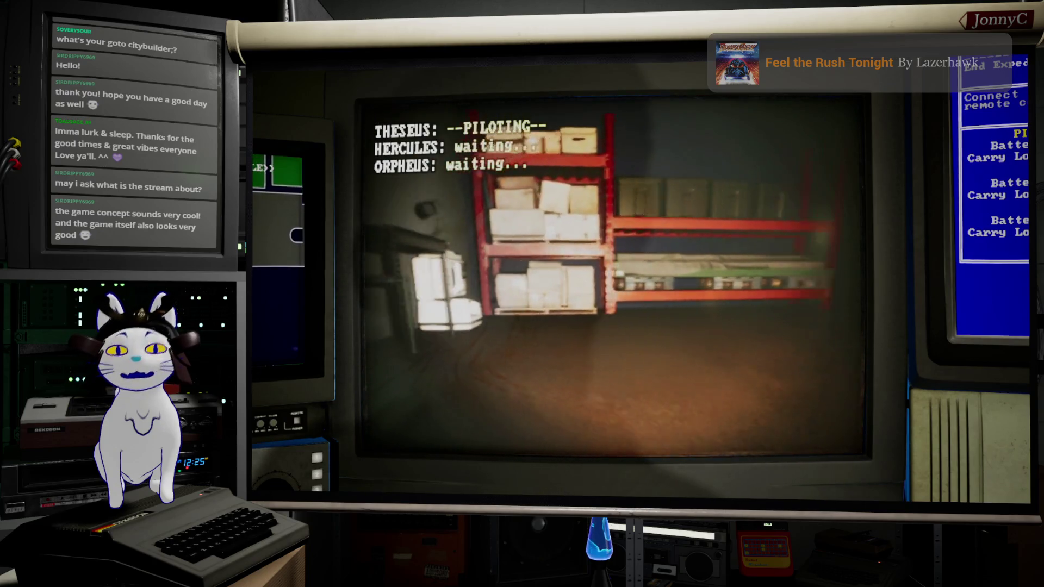
pyautogui.press('a')
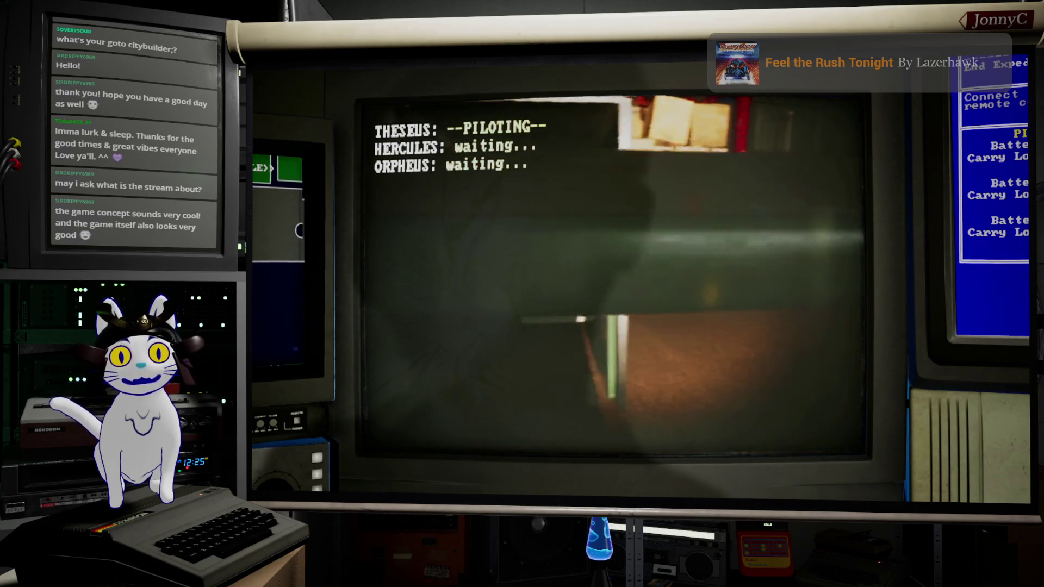
pyautogui.press('s')
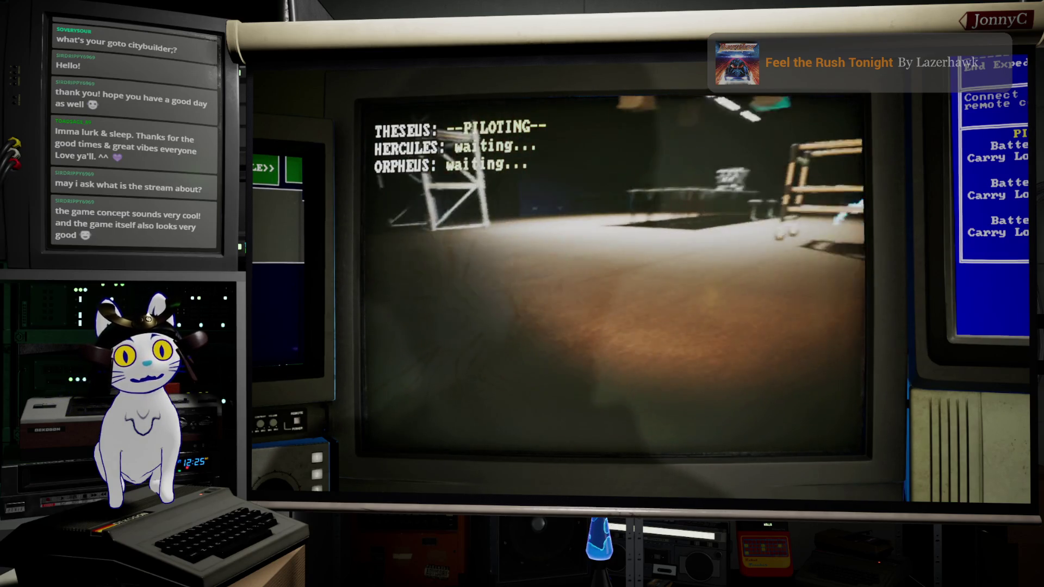
pyautogui.press('d')
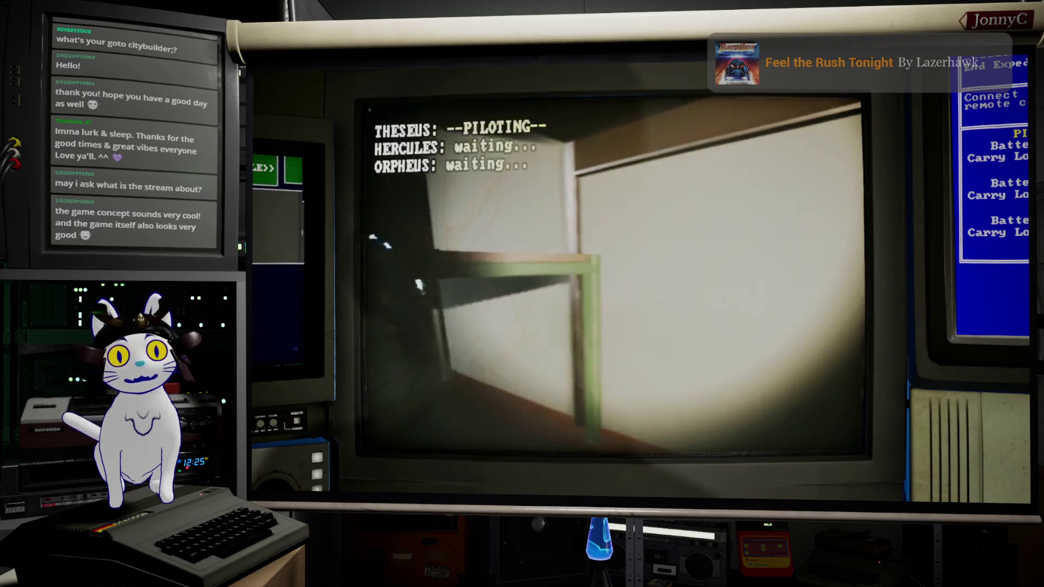
pyautogui.press('a')
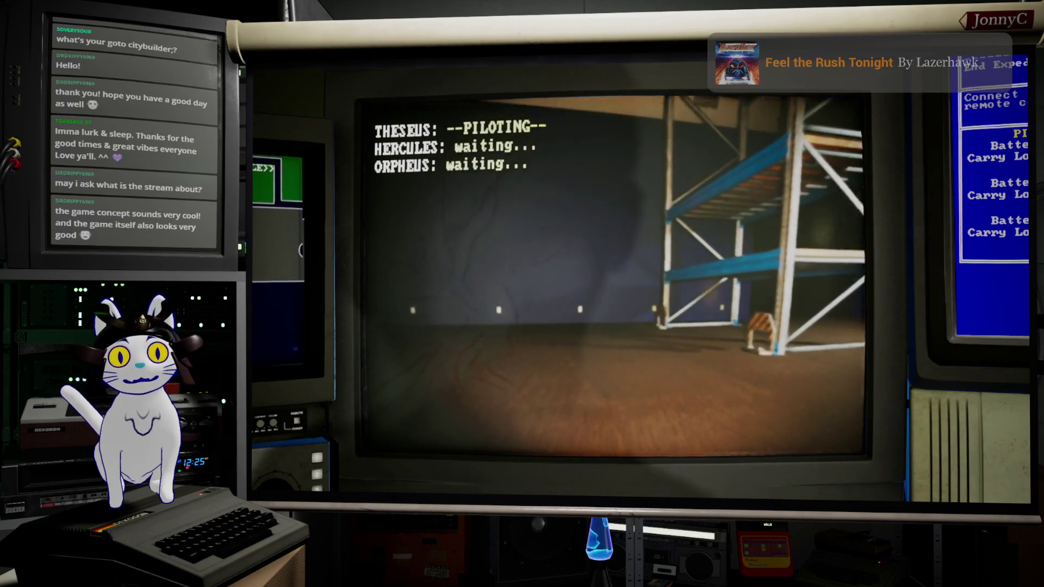
# Drive under the blue shelf and a table, past the cart toward the lit table and wall ledge
pyautogui.press('w')
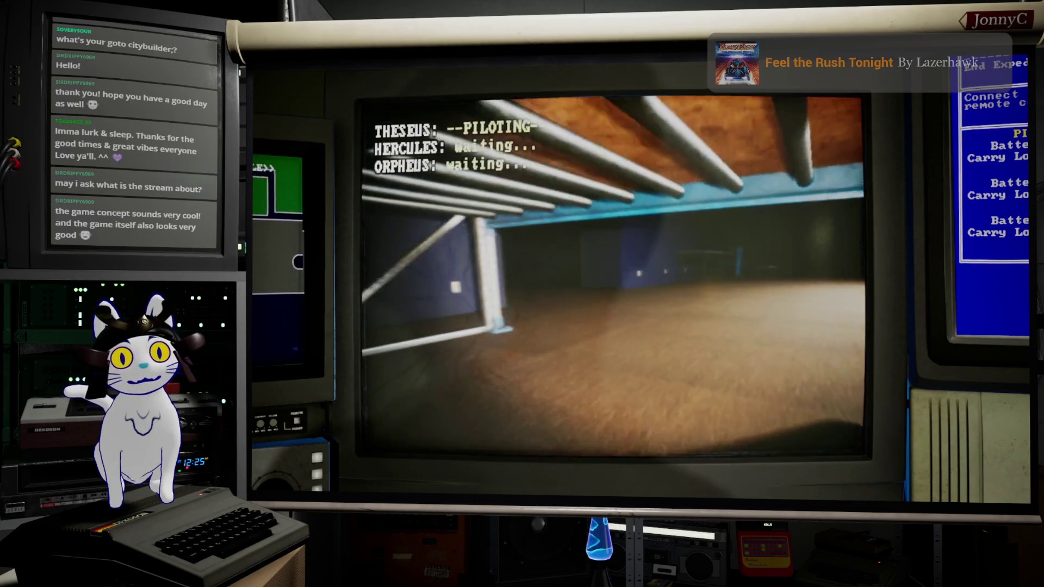
pyautogui.press('w')
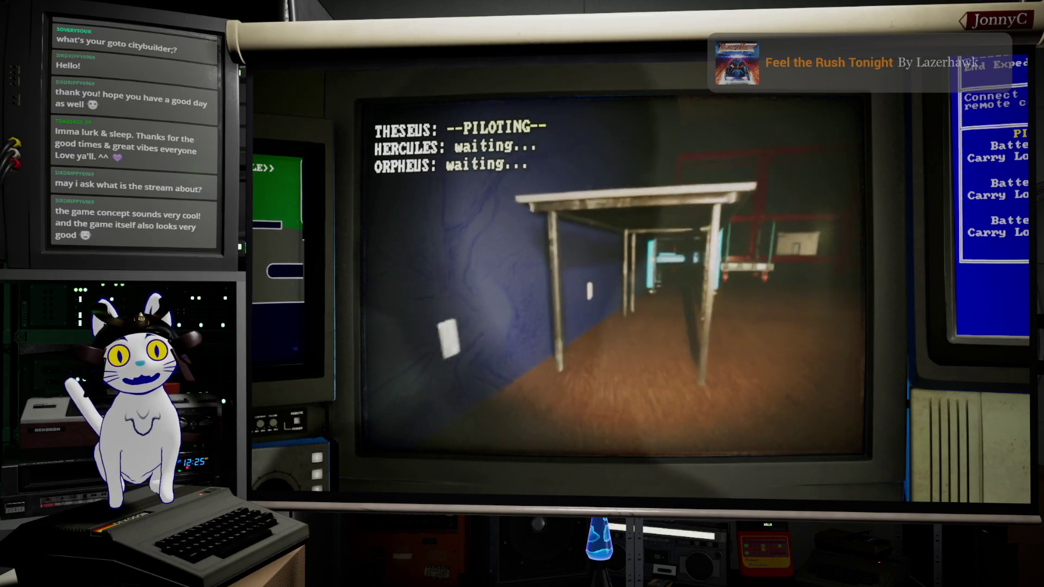
pyautogui.press('w')
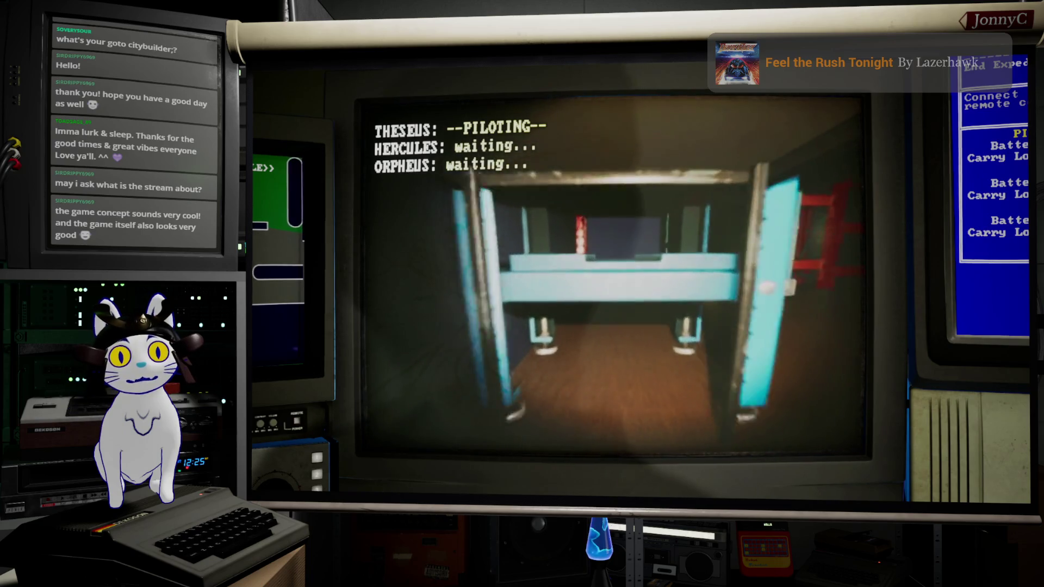
pyautogui.press('a')
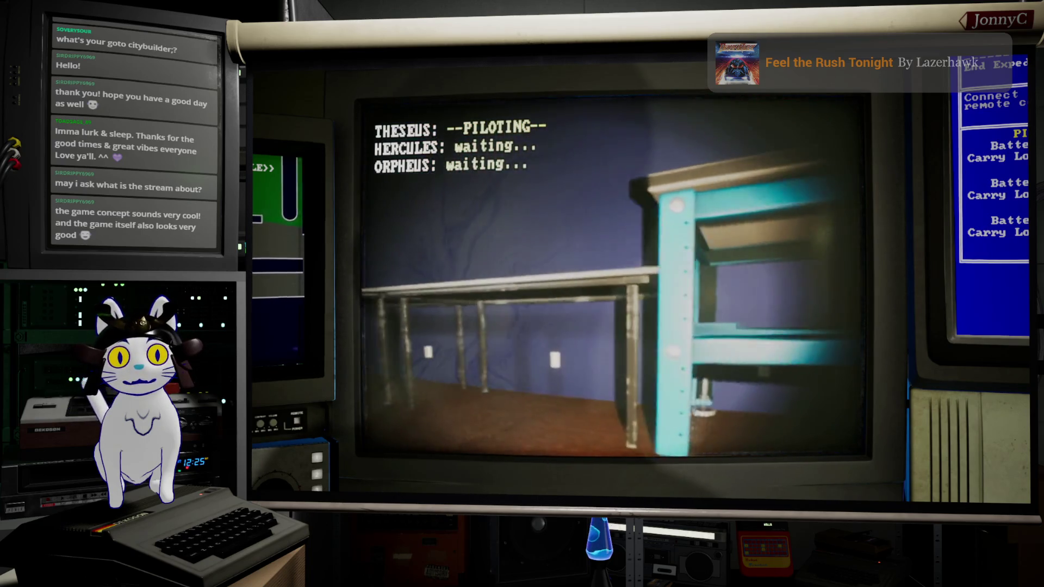
pyautogui.press('a')
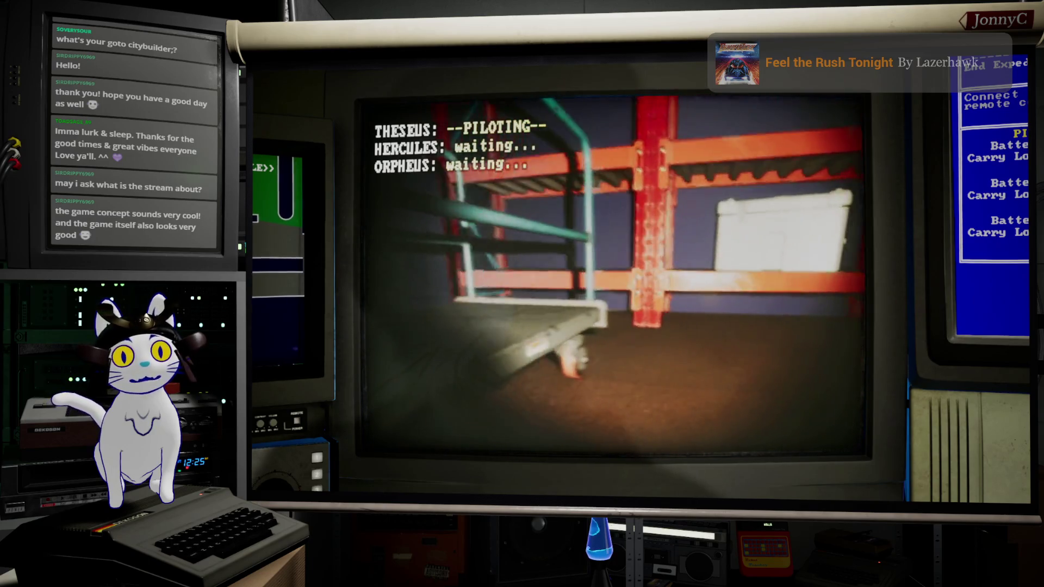
pyautogui.press('d')
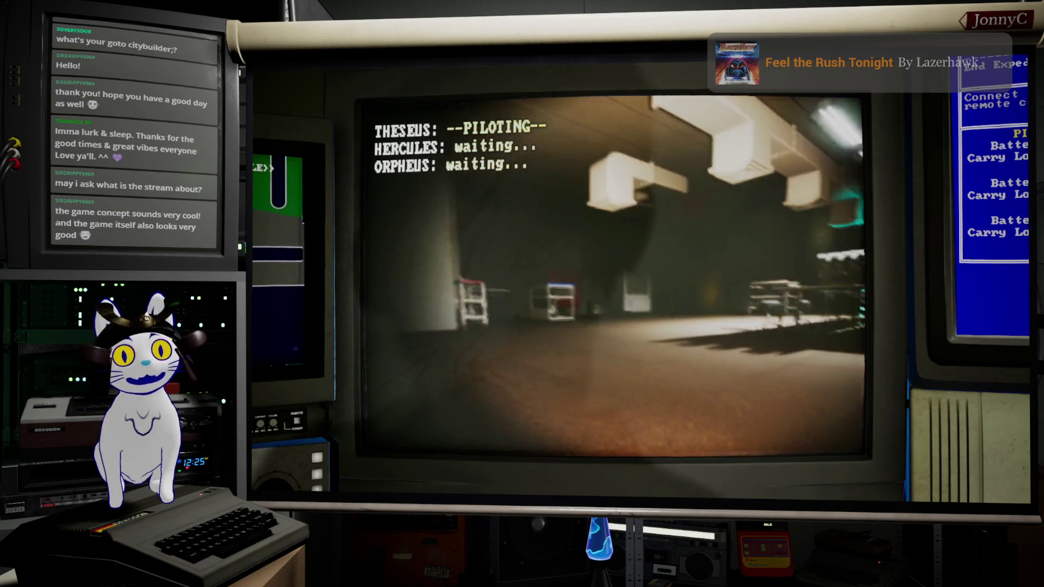
pyautogui.press('a')
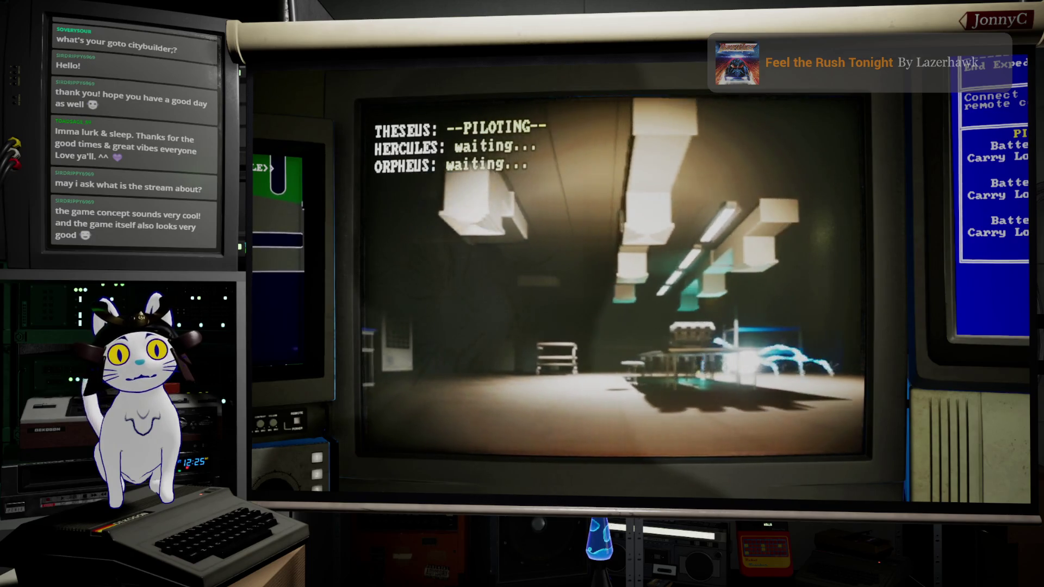
pyautogui.press('w')
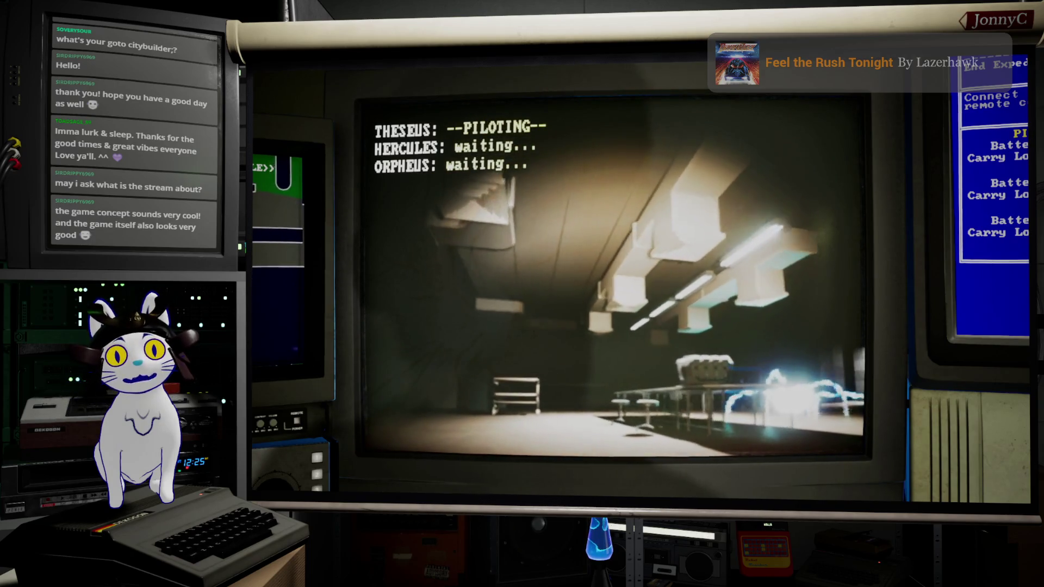
pyautogui.press('s')
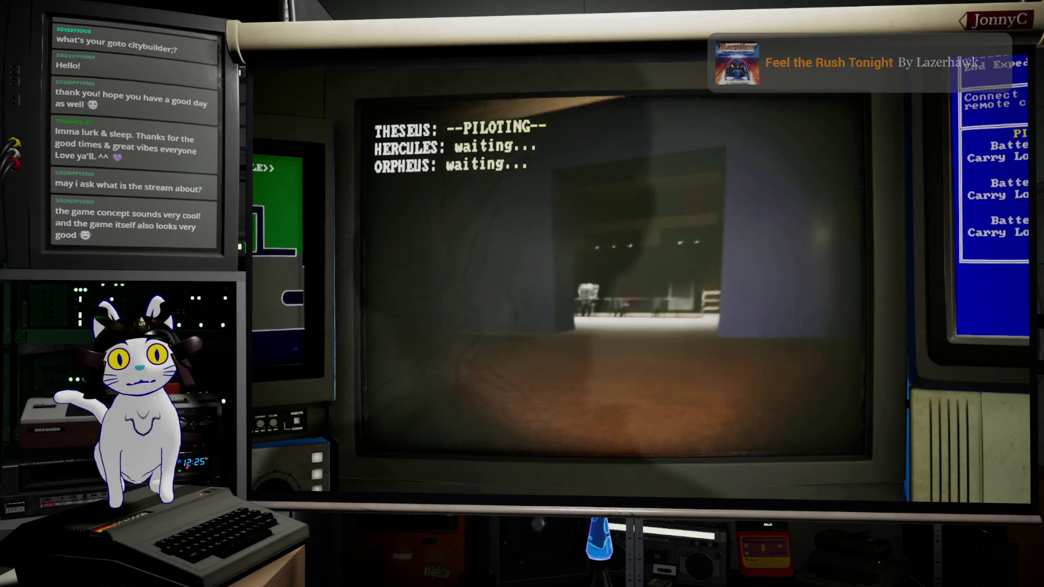
pyautogui.press('w')
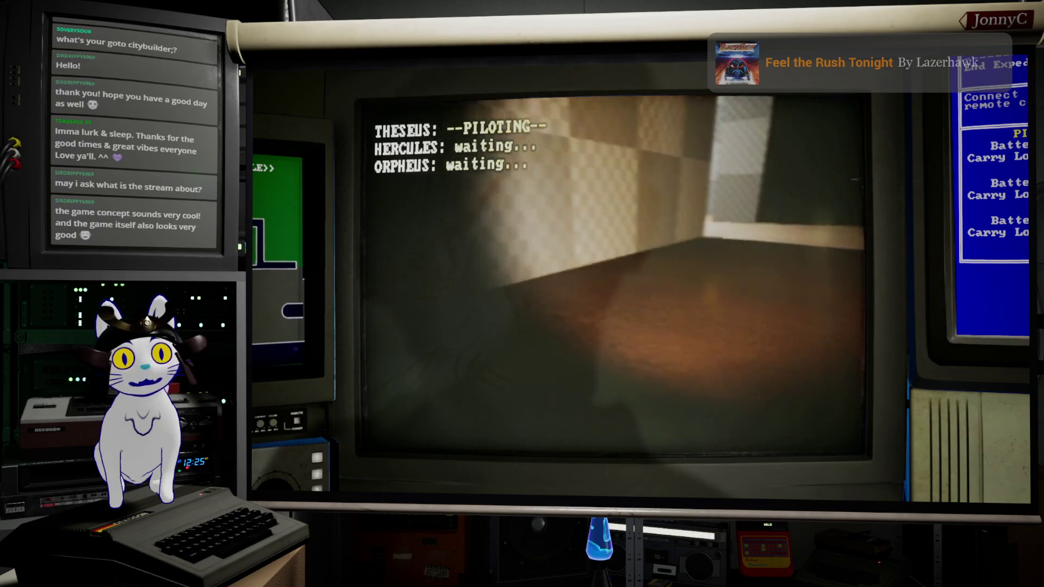
# Steer Theseus along the wall ledge, past the checkered box and down the corridor toward the lit window
pyautogui.press('w')
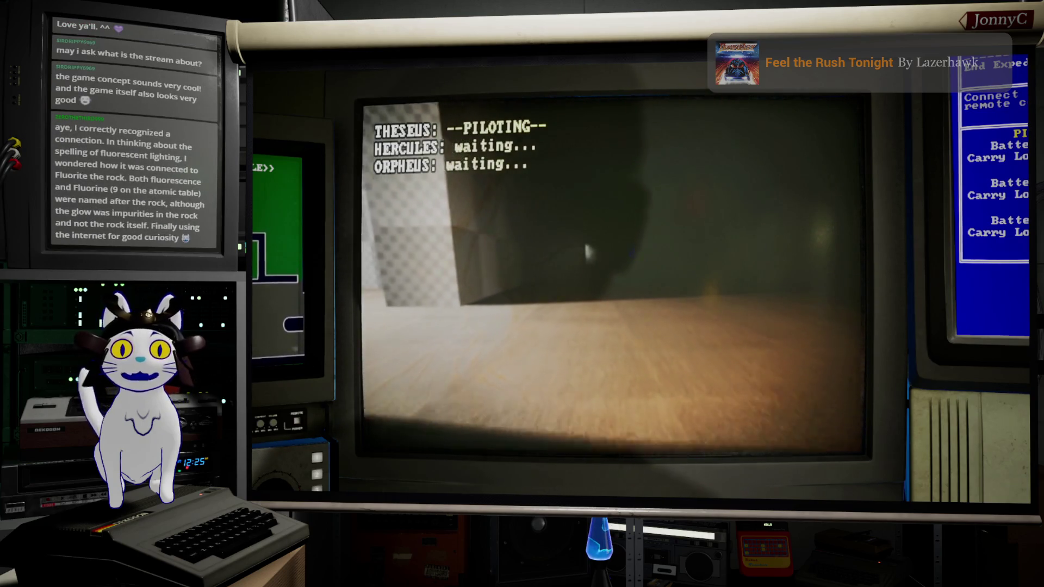
pyautogui.press('d')
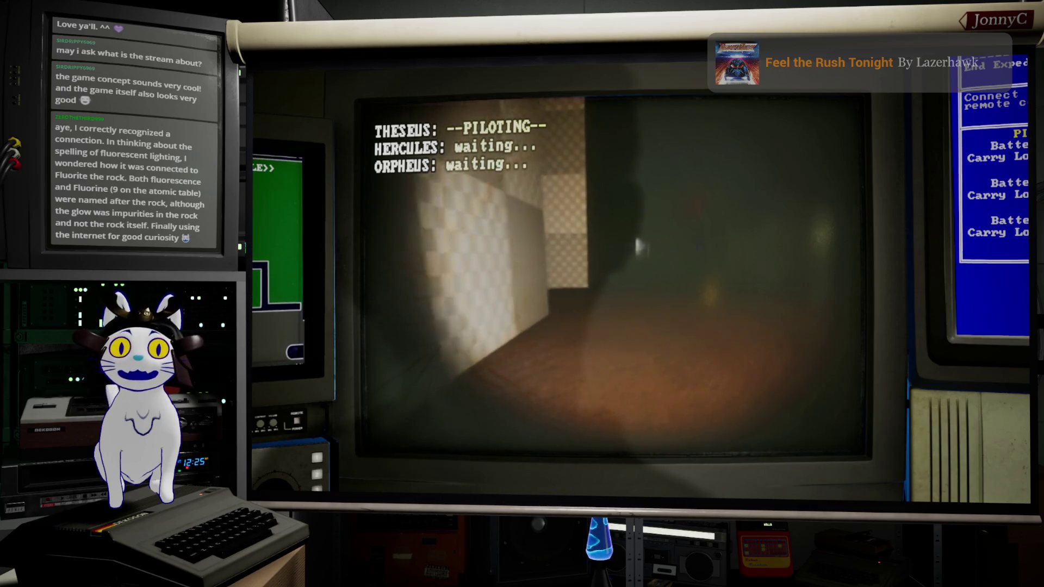
pyautogui.press('a')
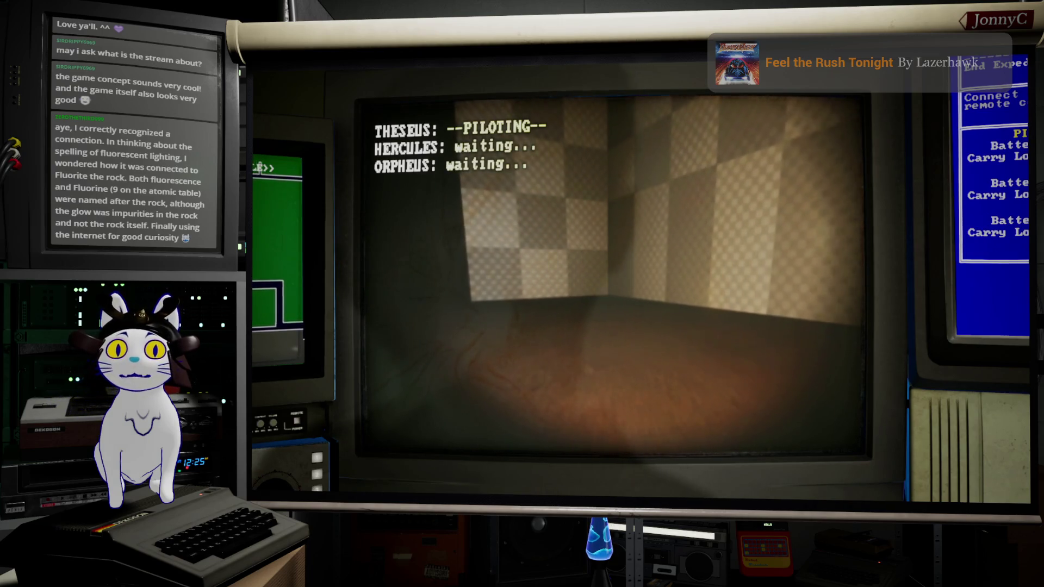
pyautogui.press('d')
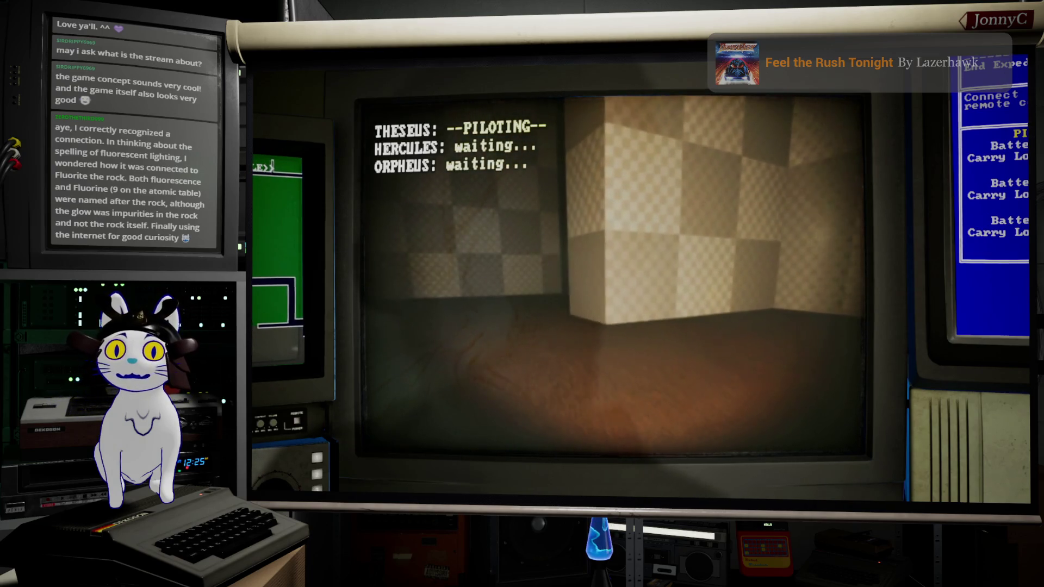
pyautogui.press('d')
pyautogui.press('w')
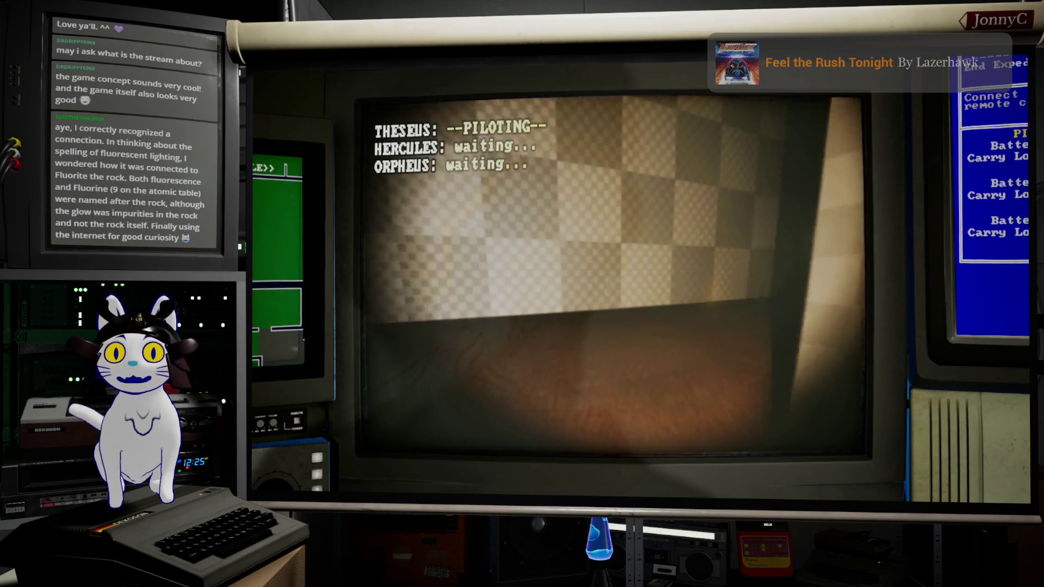
pyautogui.press('d')
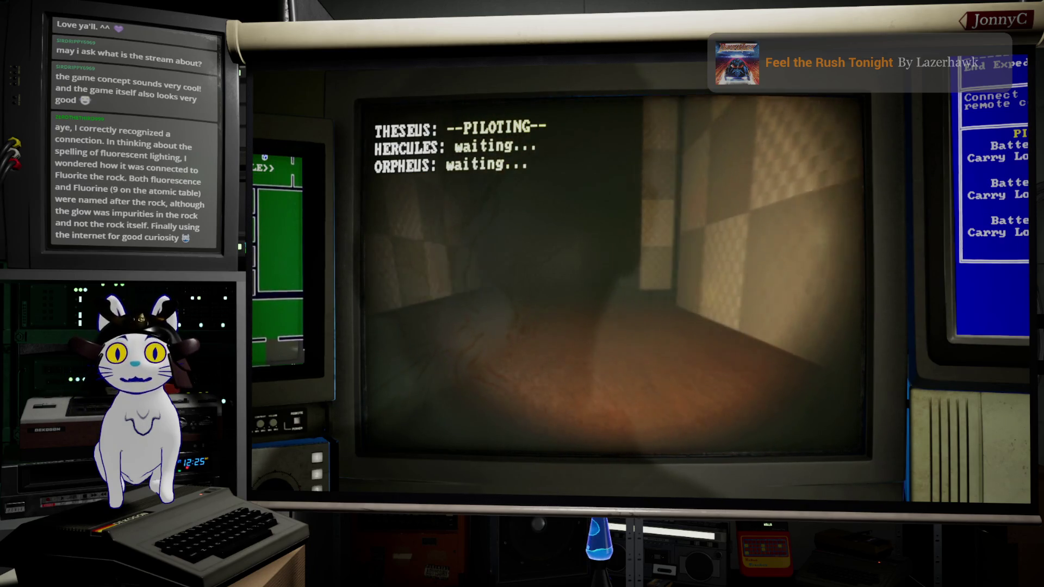
pyautogui.press('d')
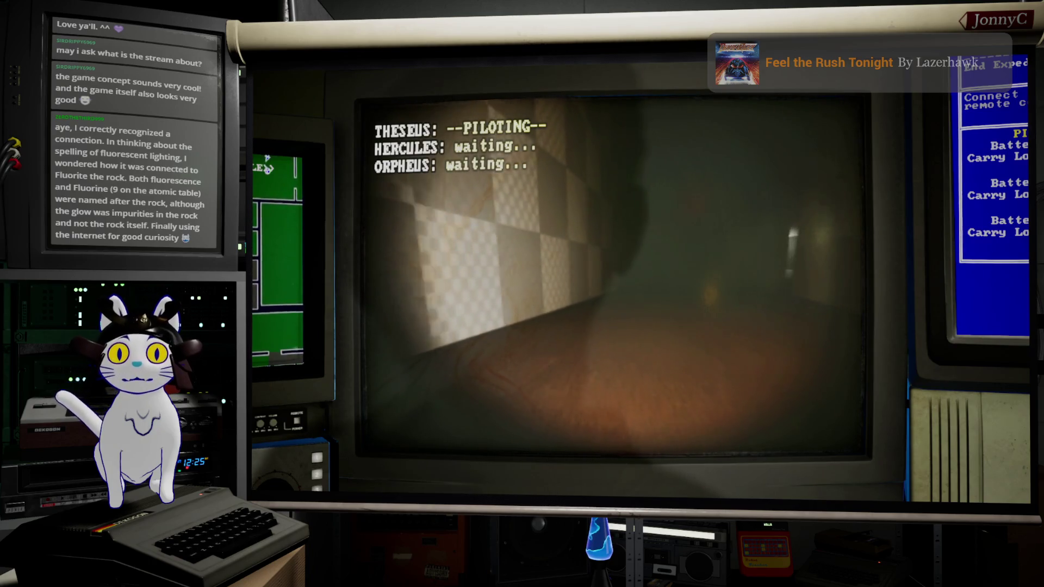
pyautogui.press('d')
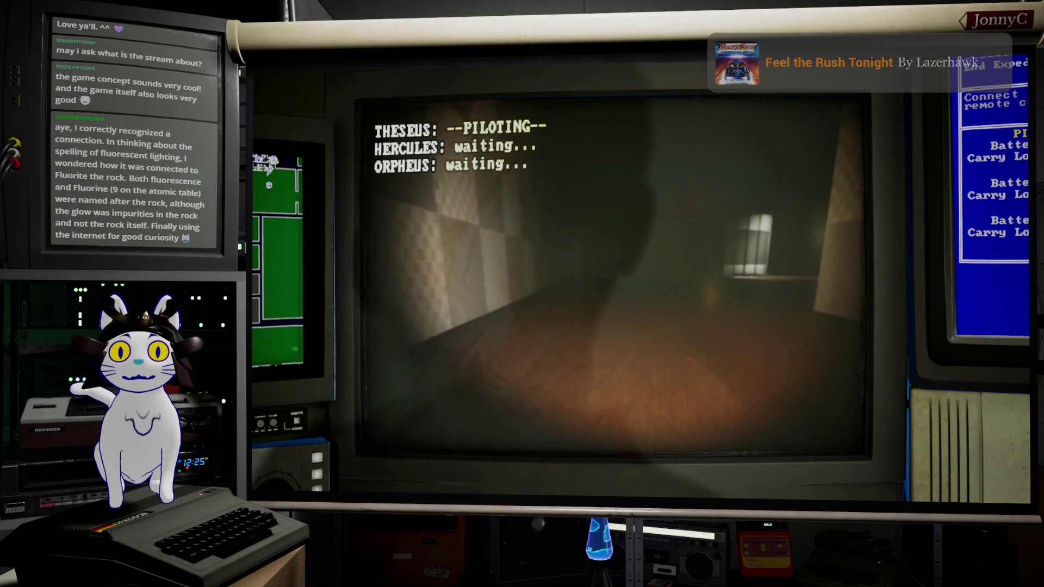
pyautogui.press('w')
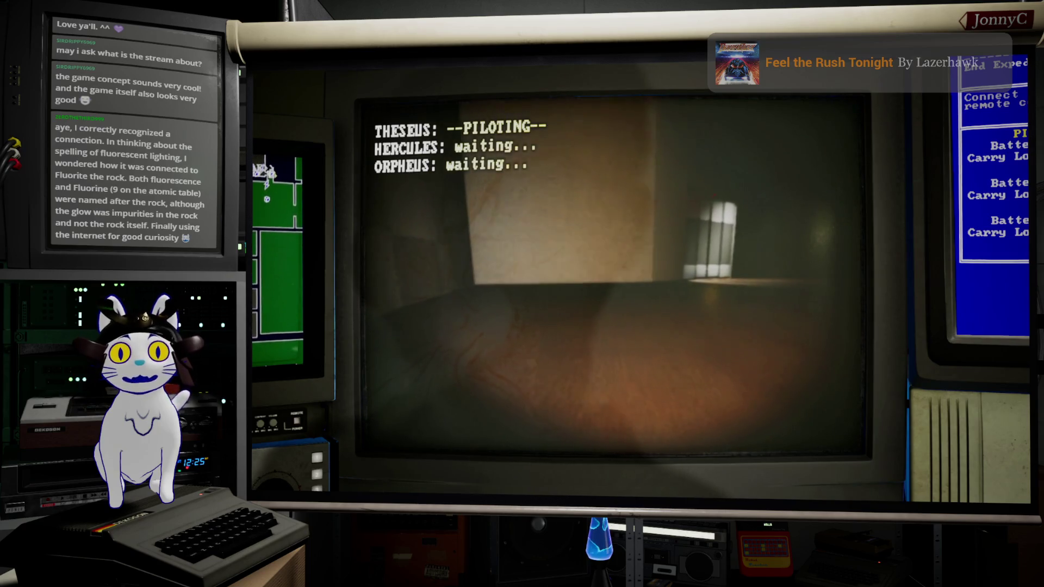
pyautogui.press('w')
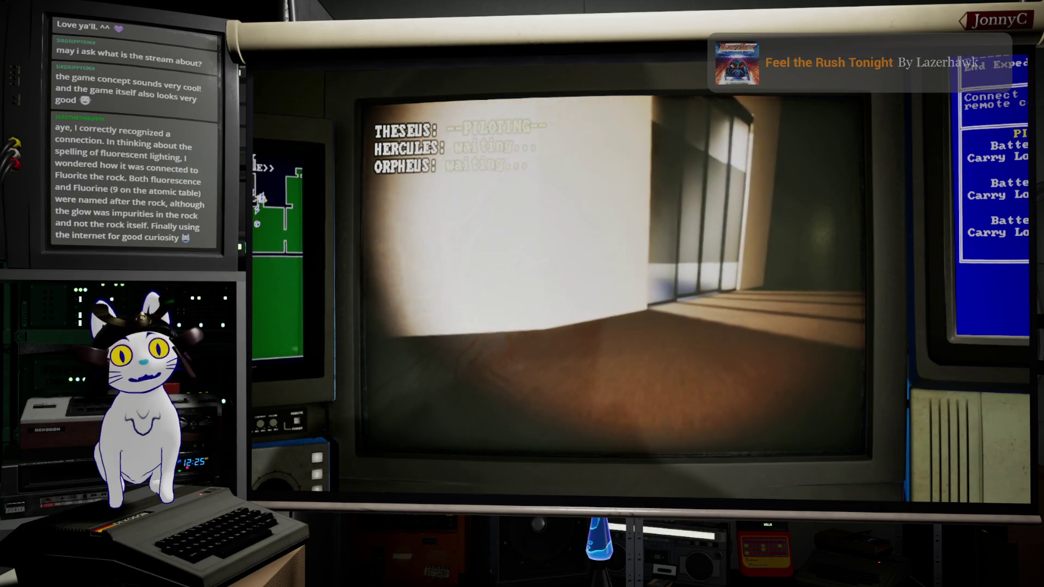
# Face the glass doors, then open the F1 debug menu and force the door open
pyautogui.press('d')
pyautogui.press('w')
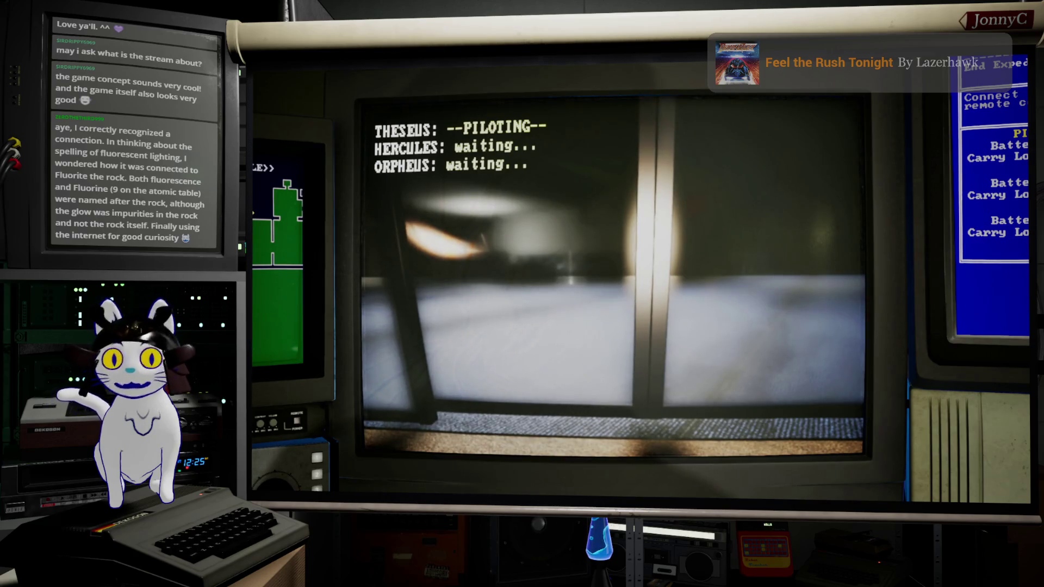
pyautogui.press('F1')
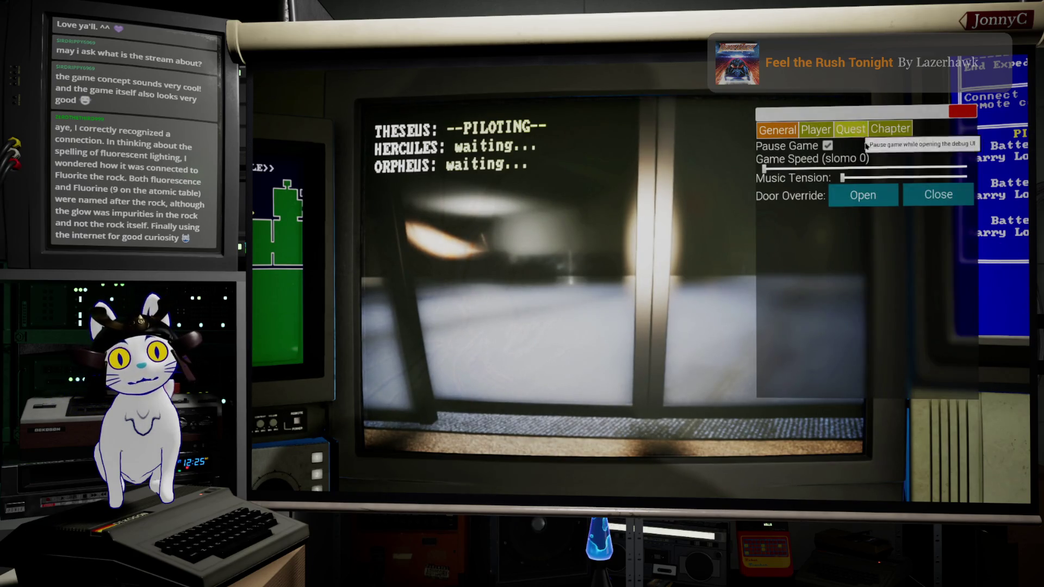
pyautogui.click(867, 194)
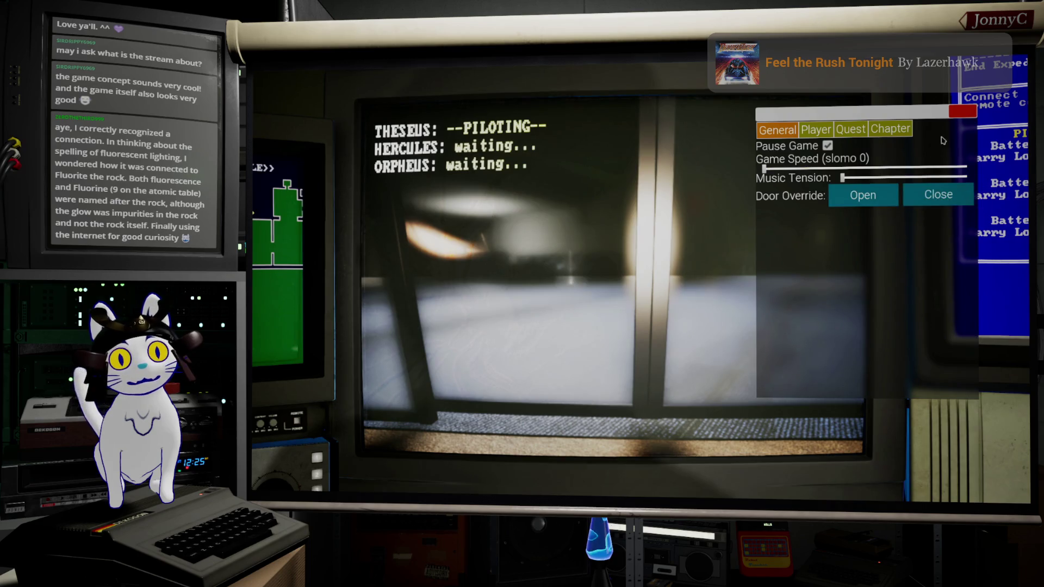
# Close the debug menu, return control to Theseus and fly through the doorway past the railing
pyautogui.click(963, 113)
pyautogui.press('2')
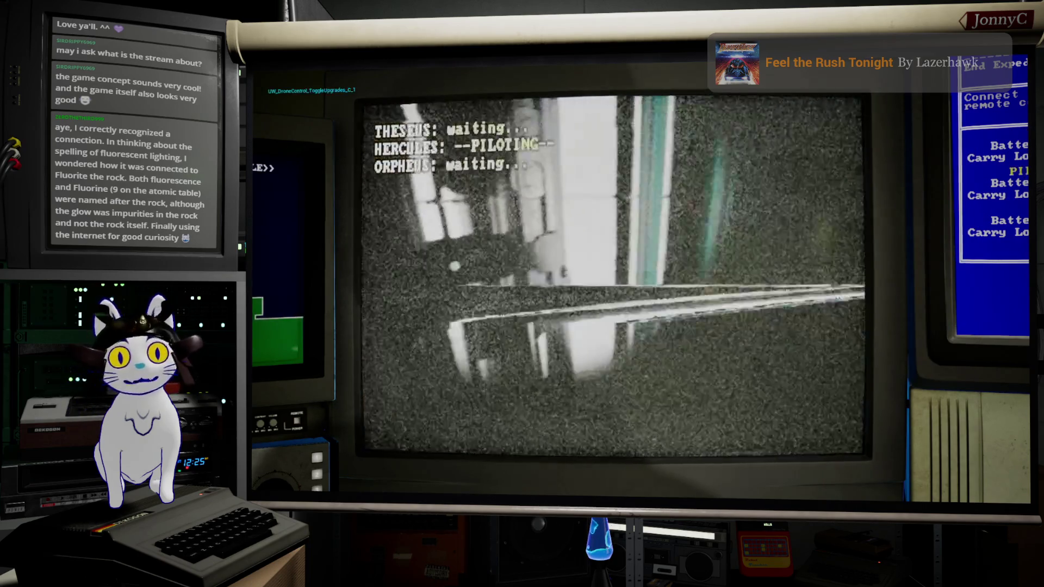
pyautogui.press('1')
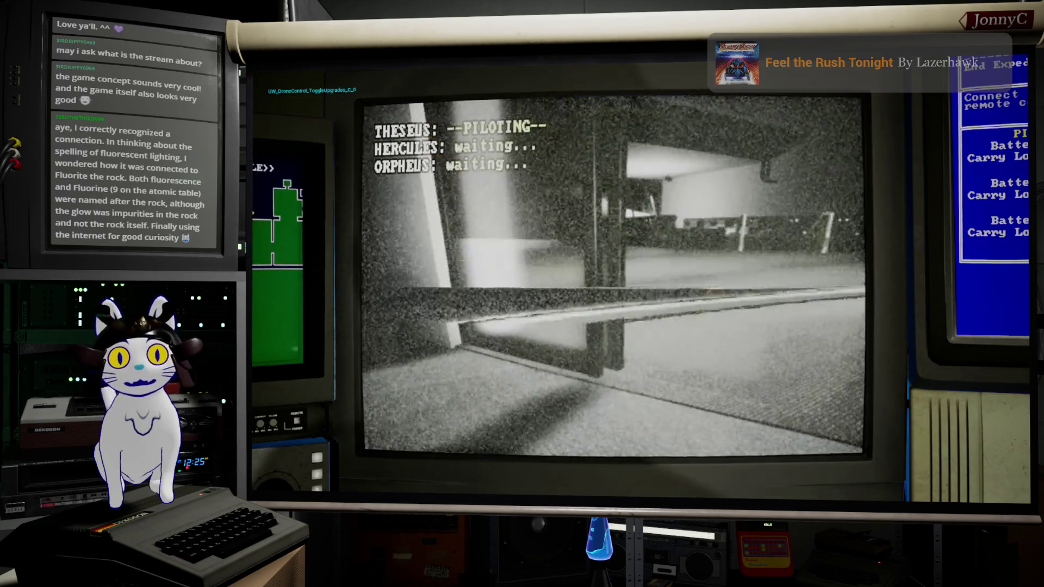
pyautogui.press('w')
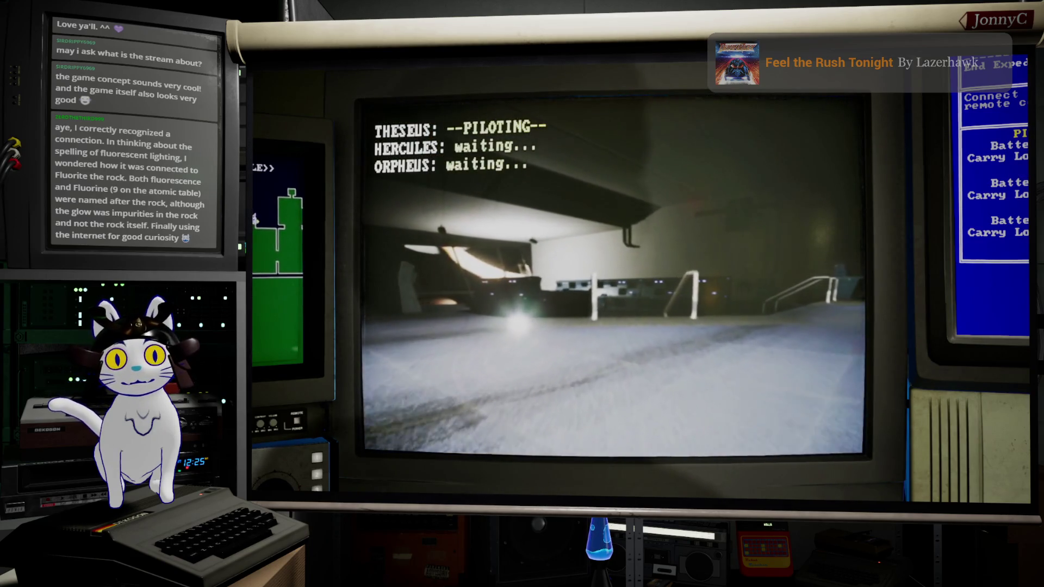
pyautogui.press('a')
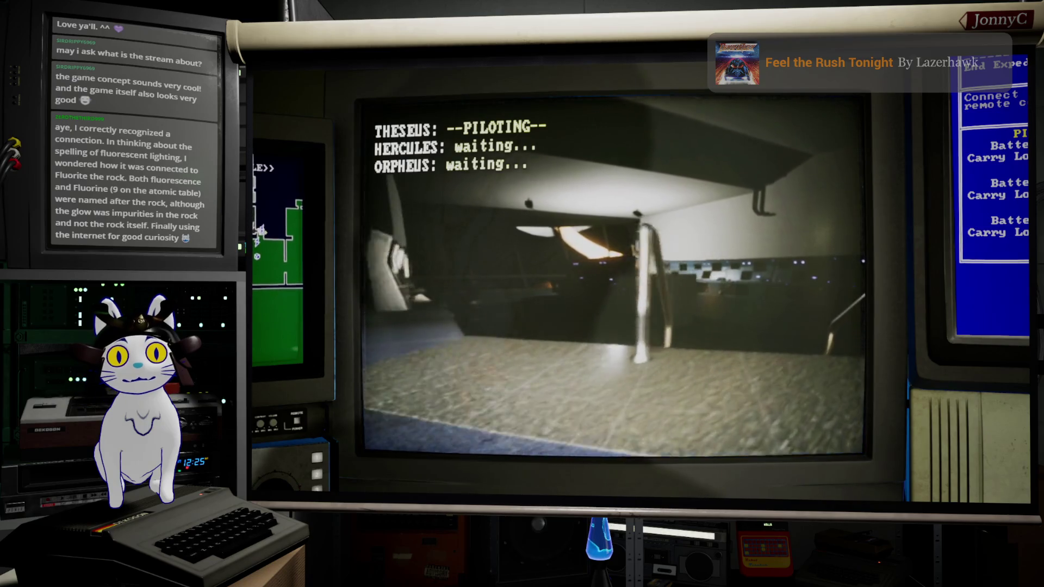
pyautogui.press('d')
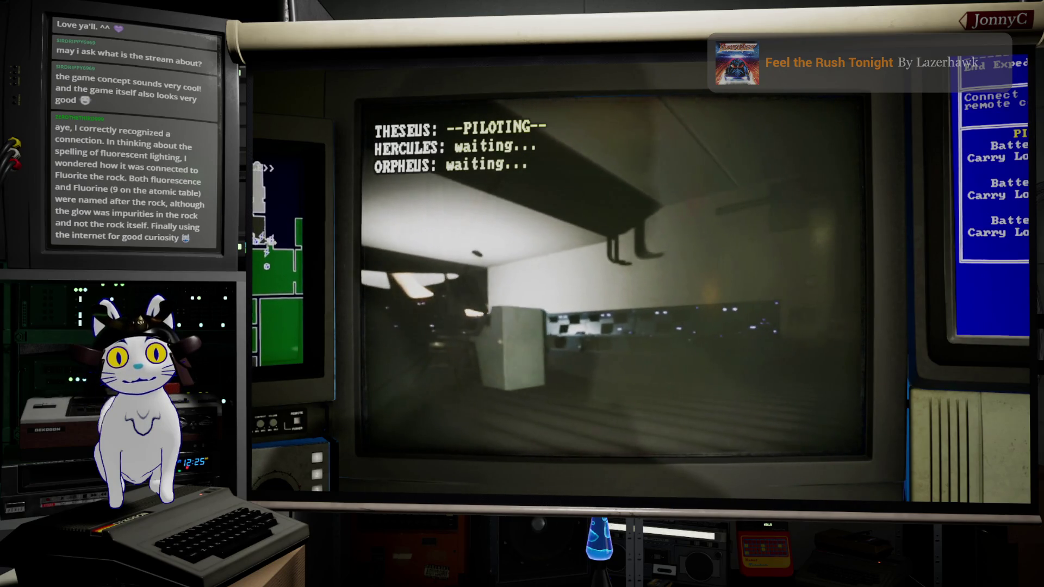
# Fly across the room under the ceiling lights, beneath the shelf frame and around the ringed structure
pyautogui.press('w')
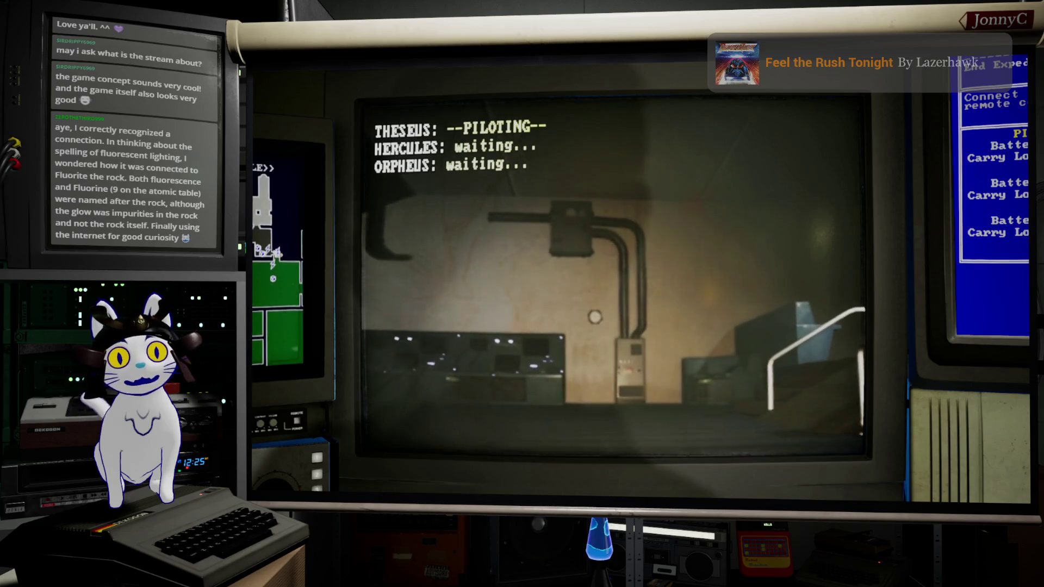
pyautogui.press('w')
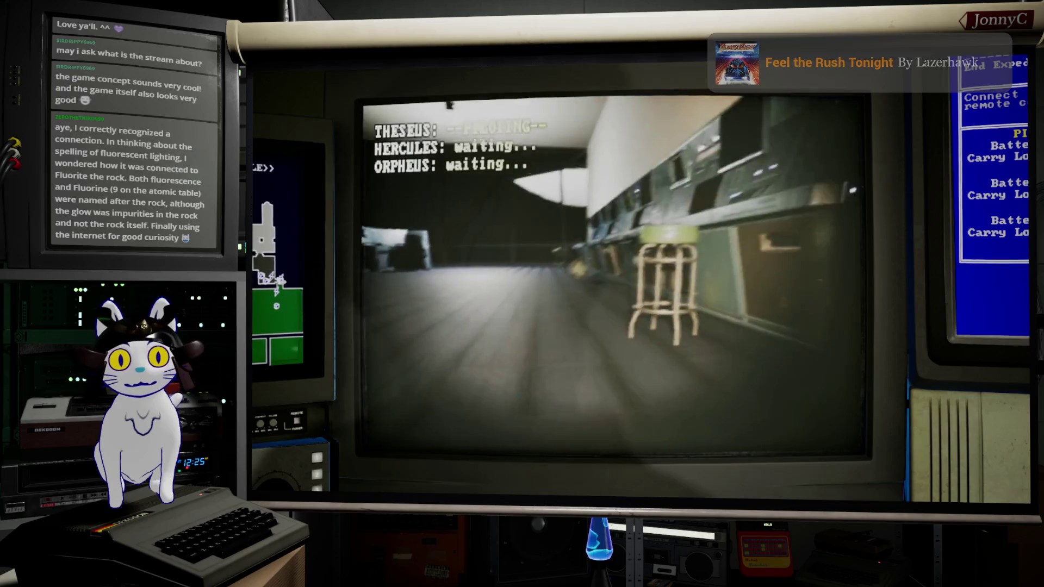
pyautogui.press('w')
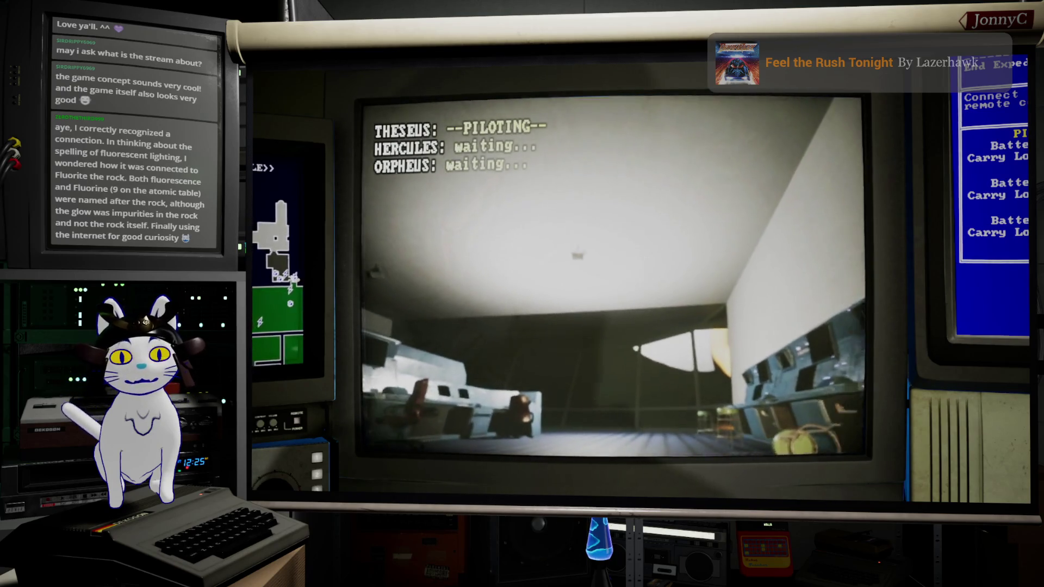
pyautogui.press('w')
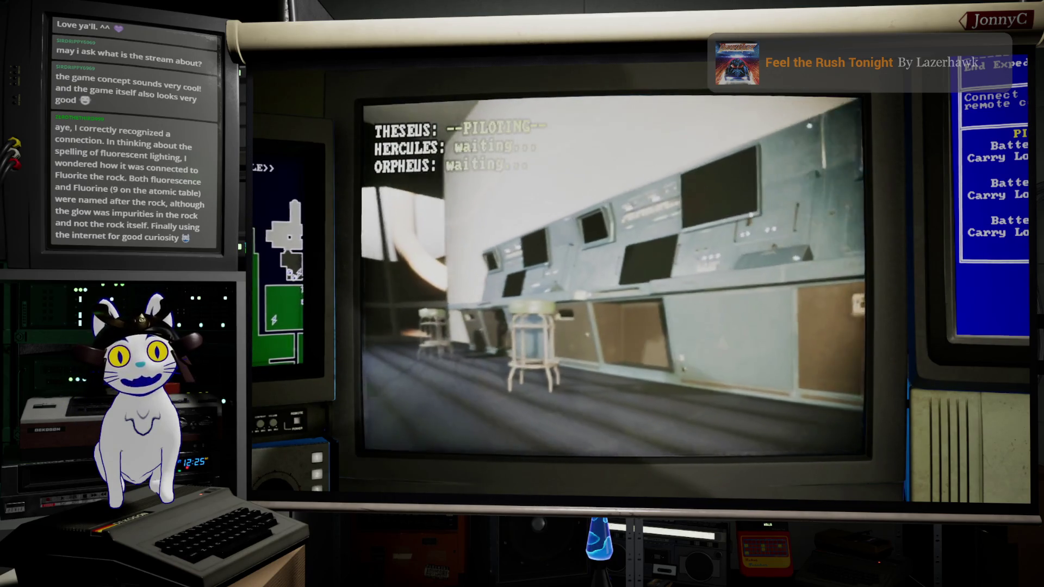
pyautogui.press('a')
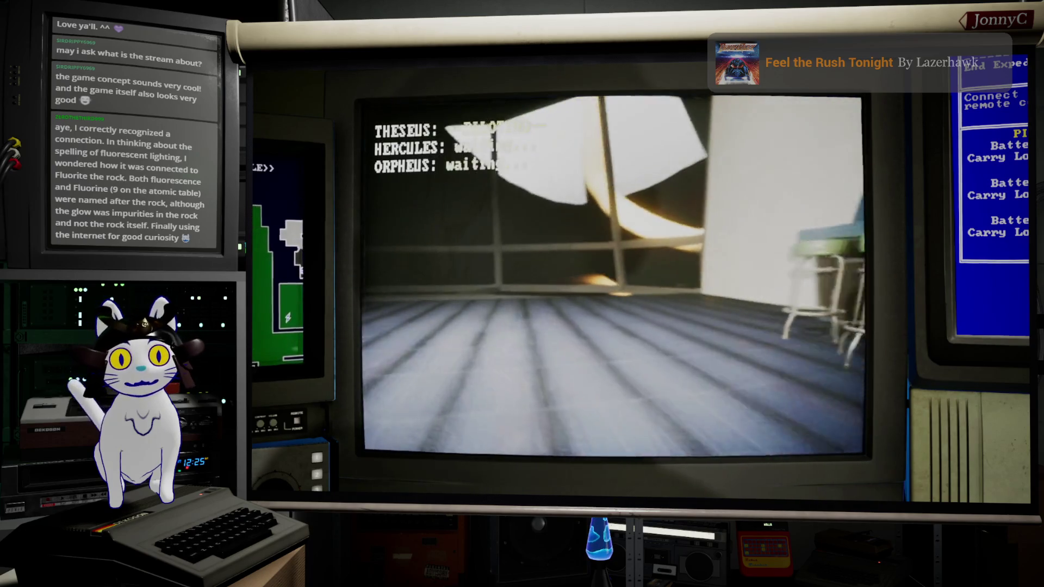
pyautogui.press('w')
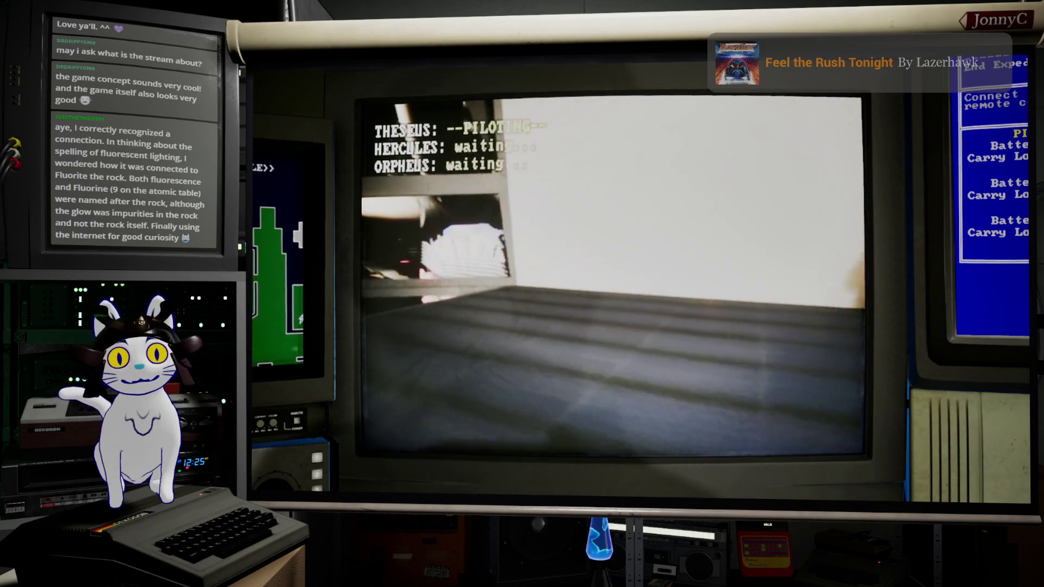
pyautogui.press('w')
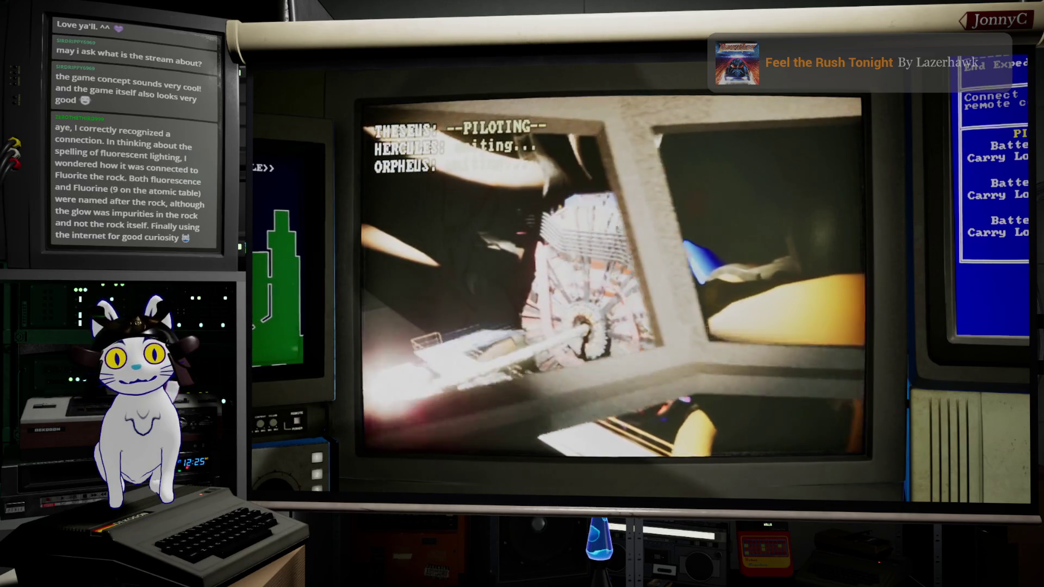
pyautogui.press('a')
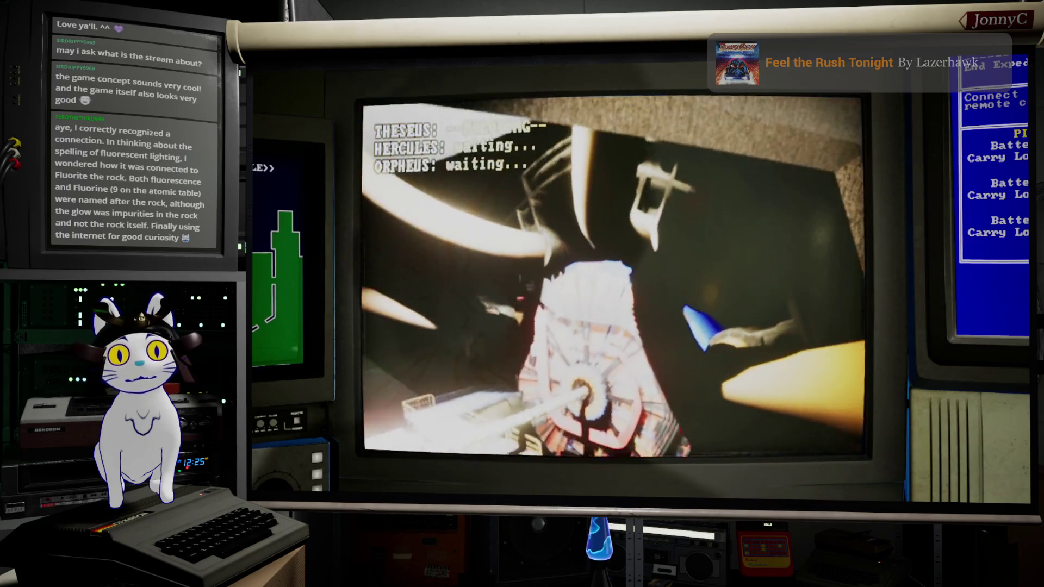
pyautogui.press('a')
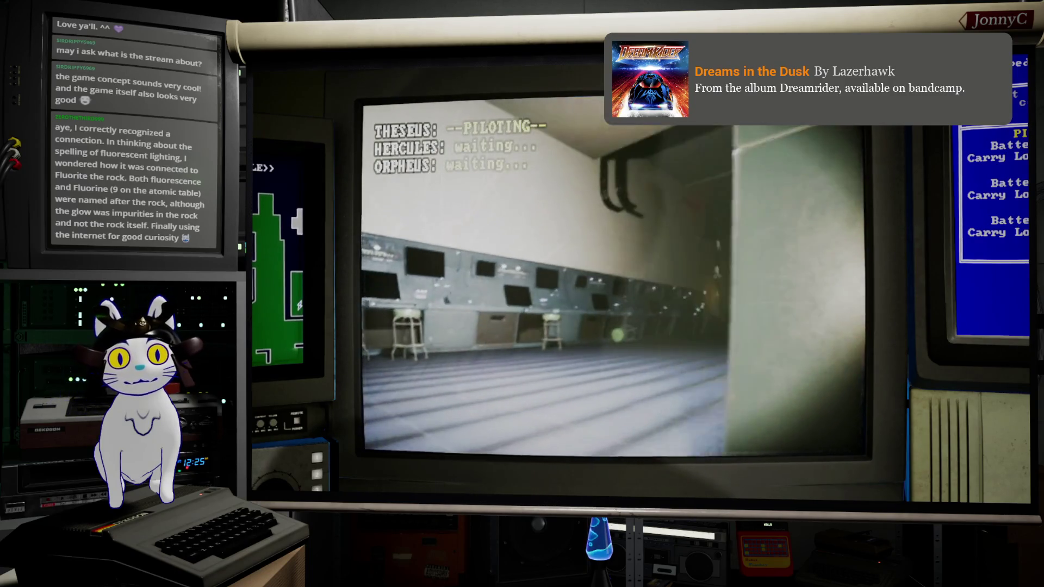
# Fly past the red office chair, up the stairs to the red door and into the dark hallway
pyautogui.press('w')
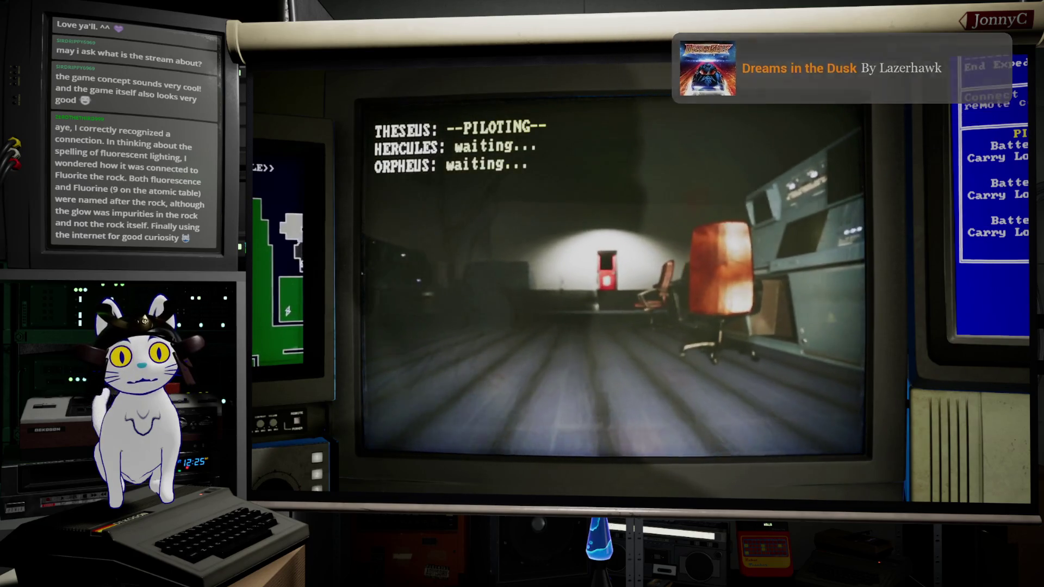
pyautogui.press('w')
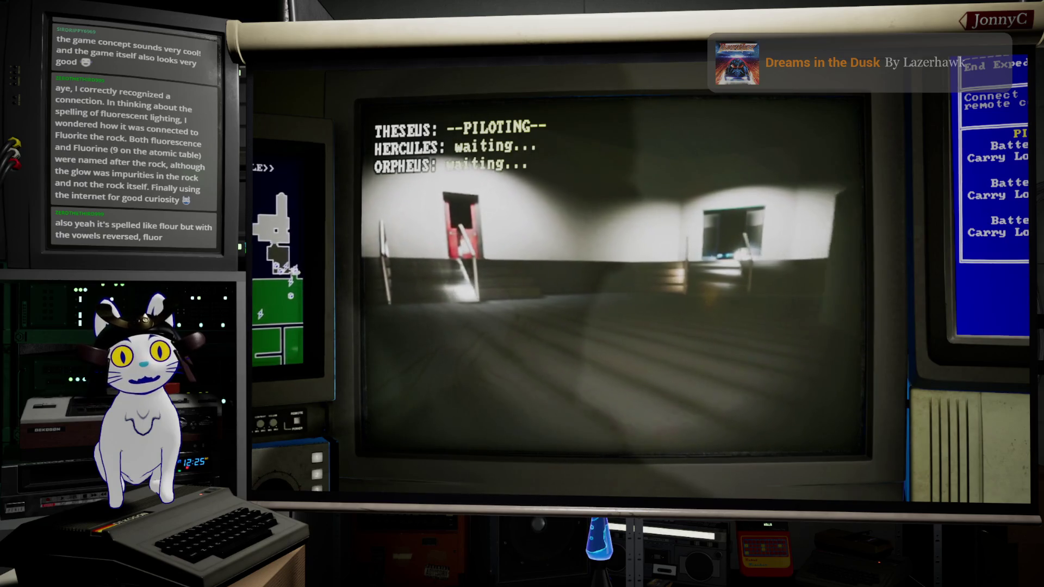
pyautogui.press('w')
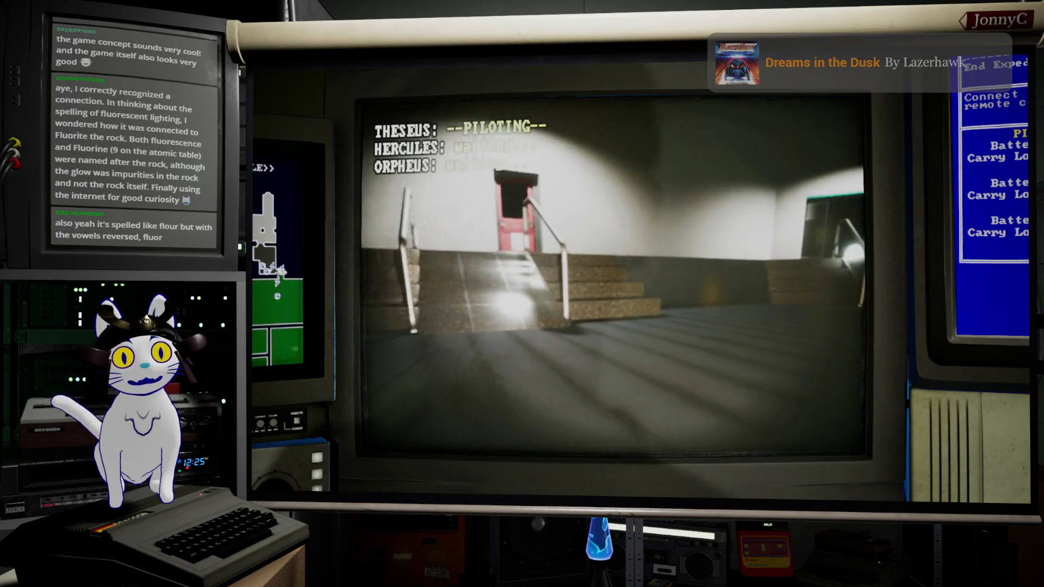
pyautogui.press('w')
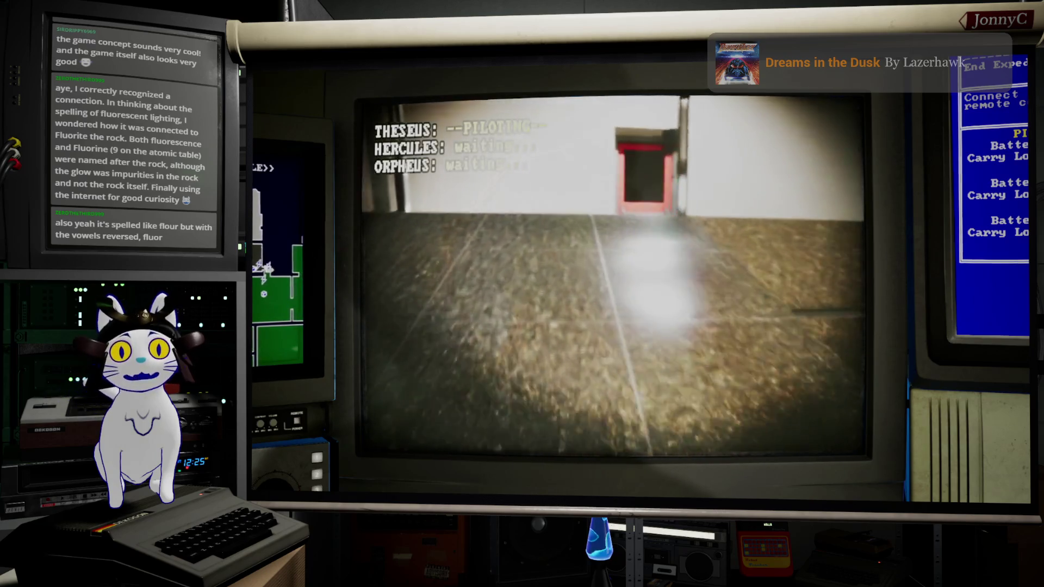
pyautogui.press('w')
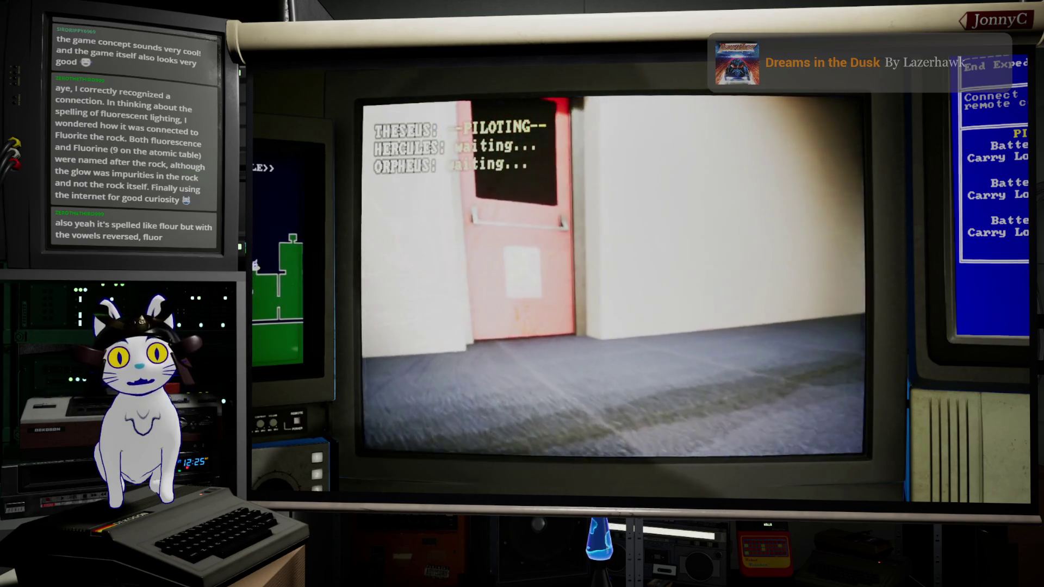
pyautogui.press('a')
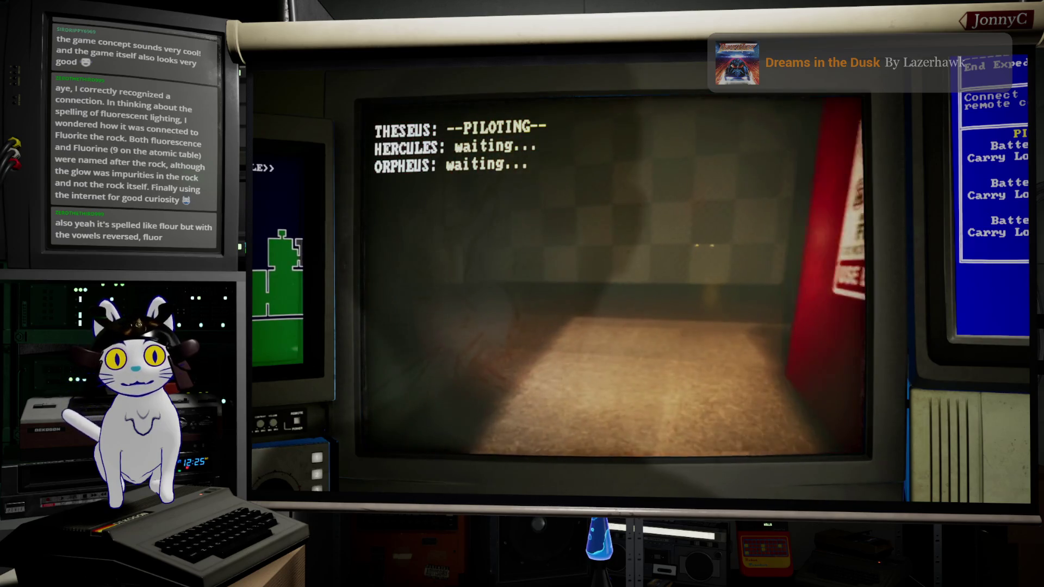
pyautogui.press('d')
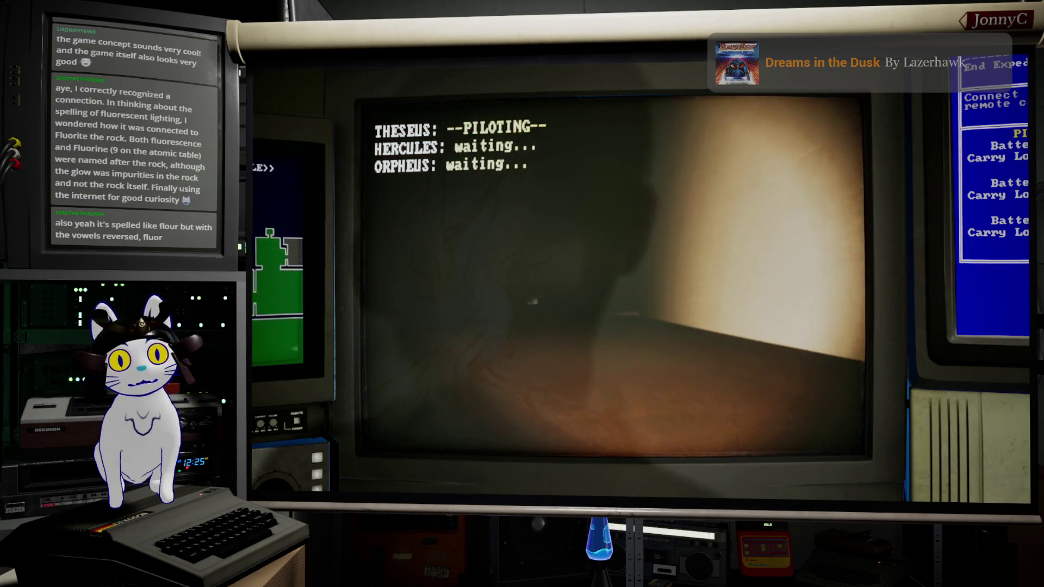
pyautogui.press('a')
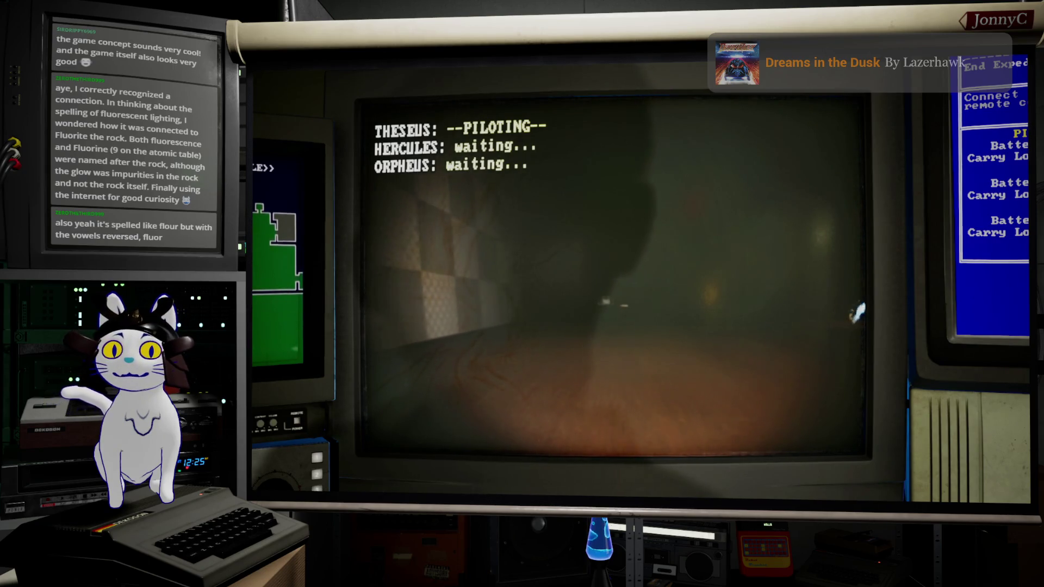
pyautogui.press('d')
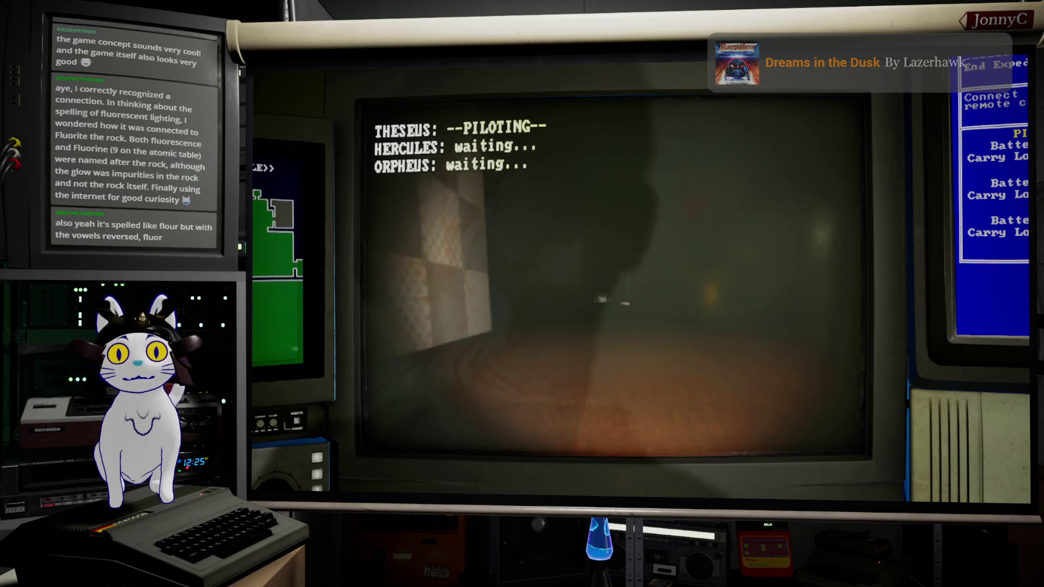
pyautogui.press('a')
pyautogui.press('d')
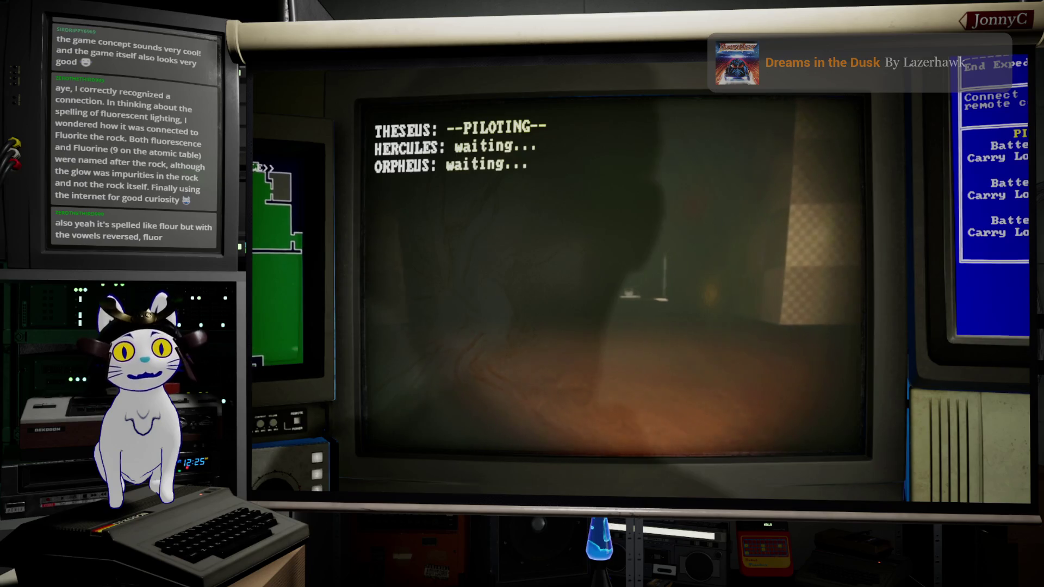
# Fly Theseus between the checkered walls toward the lit desk and through the doorway
pyautogui.press('a')
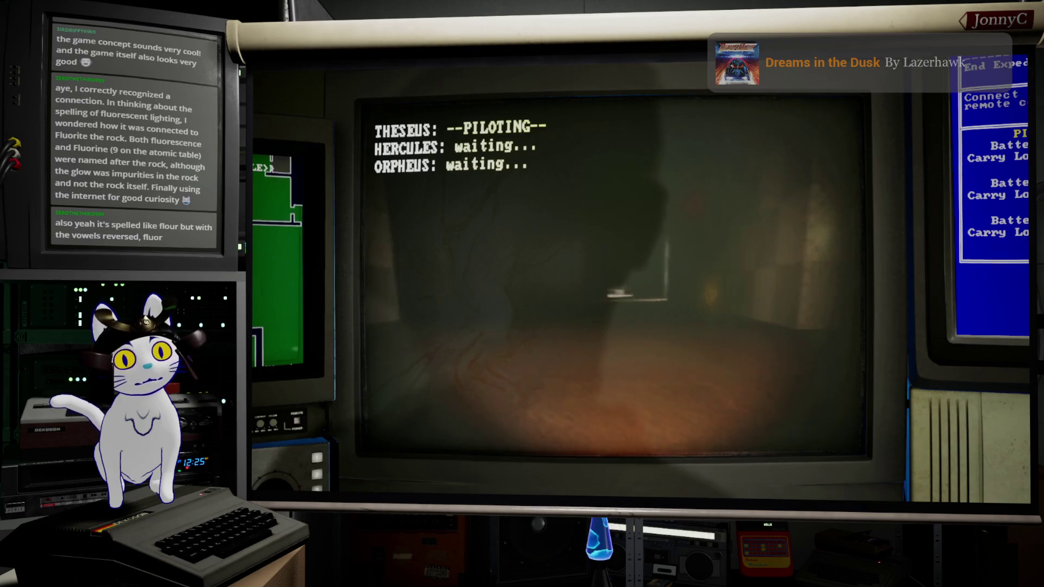
pyautogui.press('d')
pyautogui.press('a')
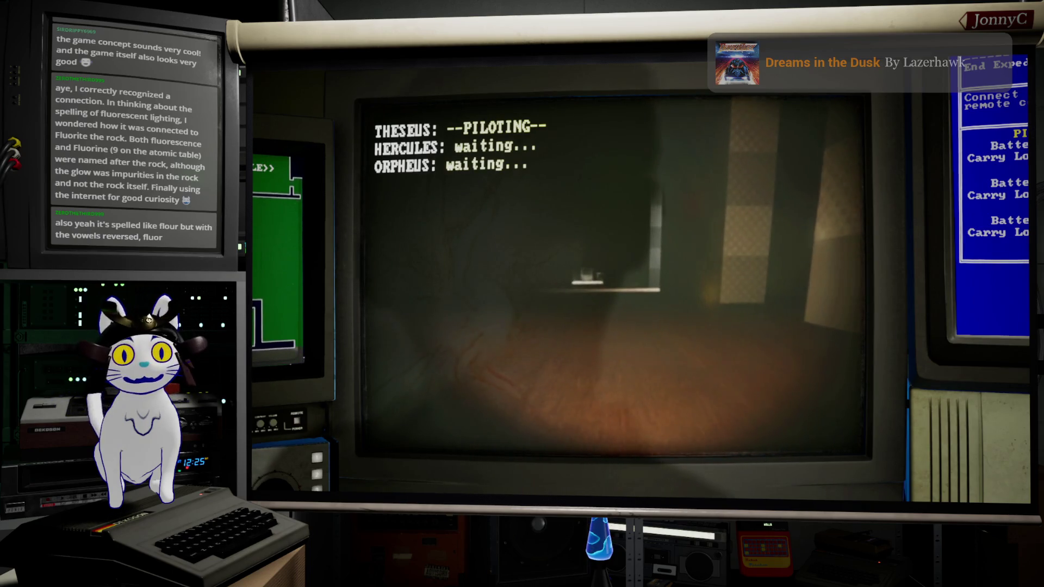
pyautogui.press('w')
pyautogui.press('a')
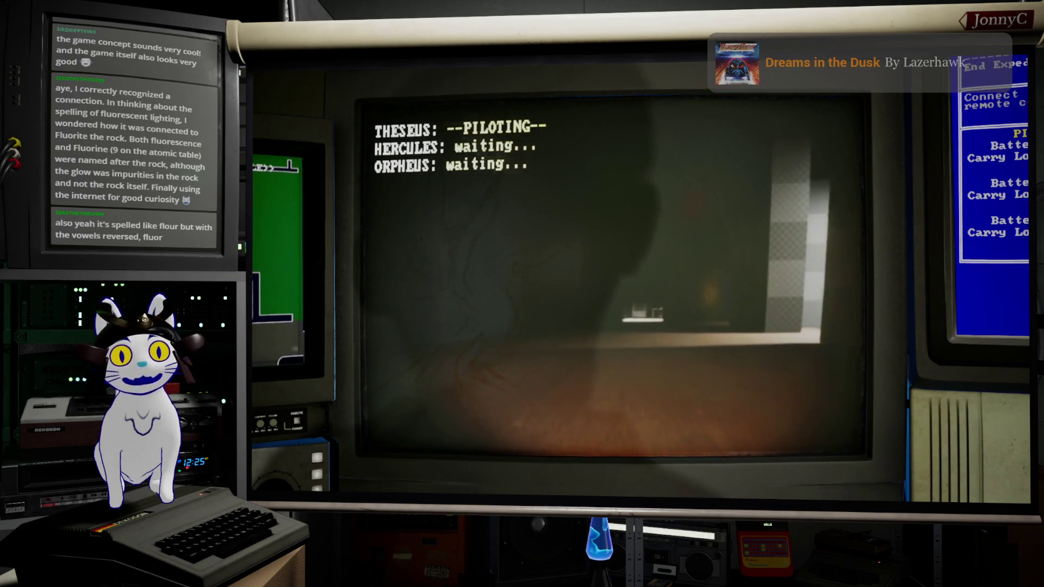
pyautogui.press('w')
pyautogui.press('w')
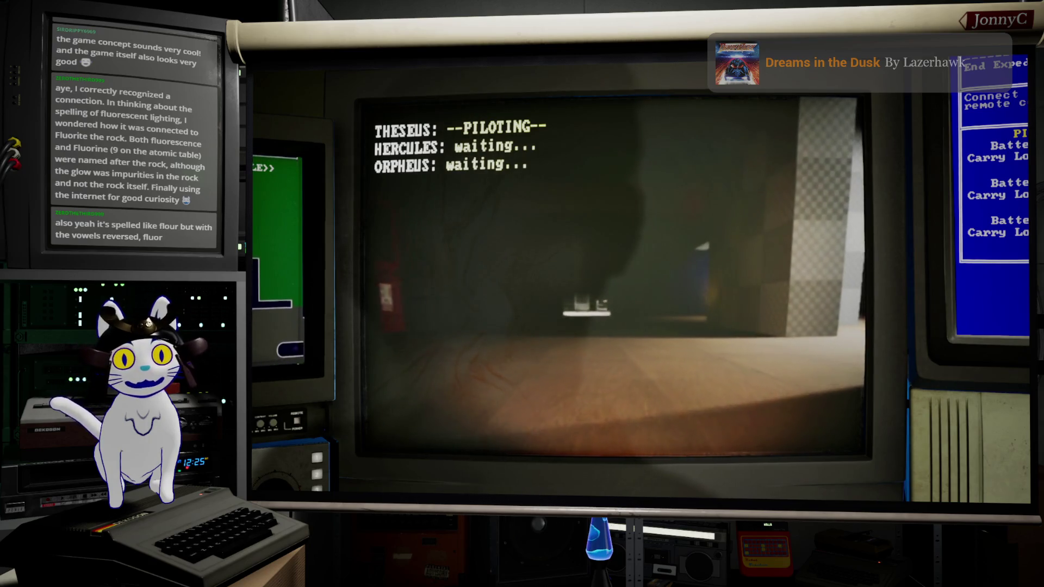
pyautogui.press('a')
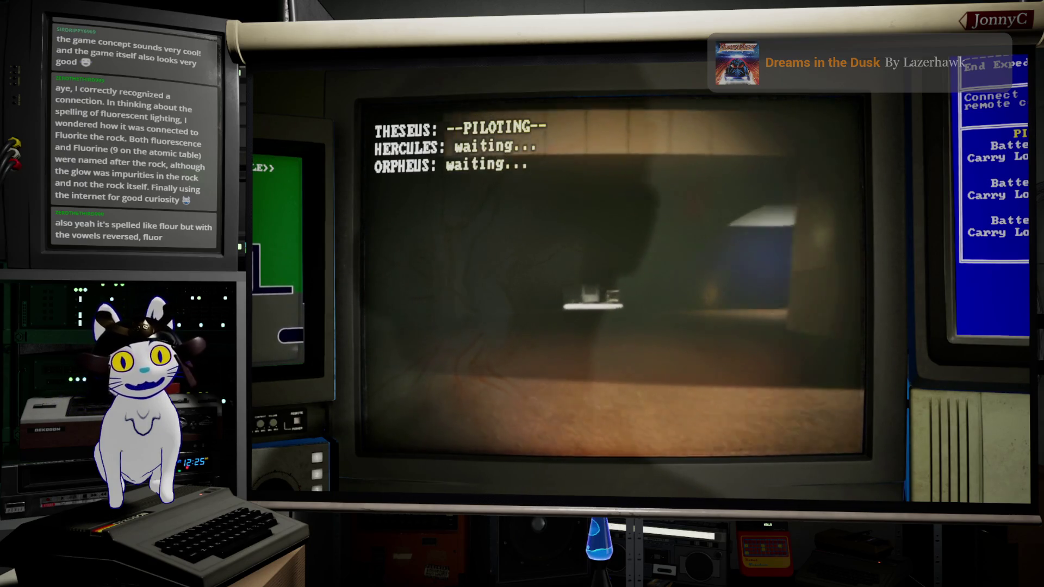
pyautogui.press('w')
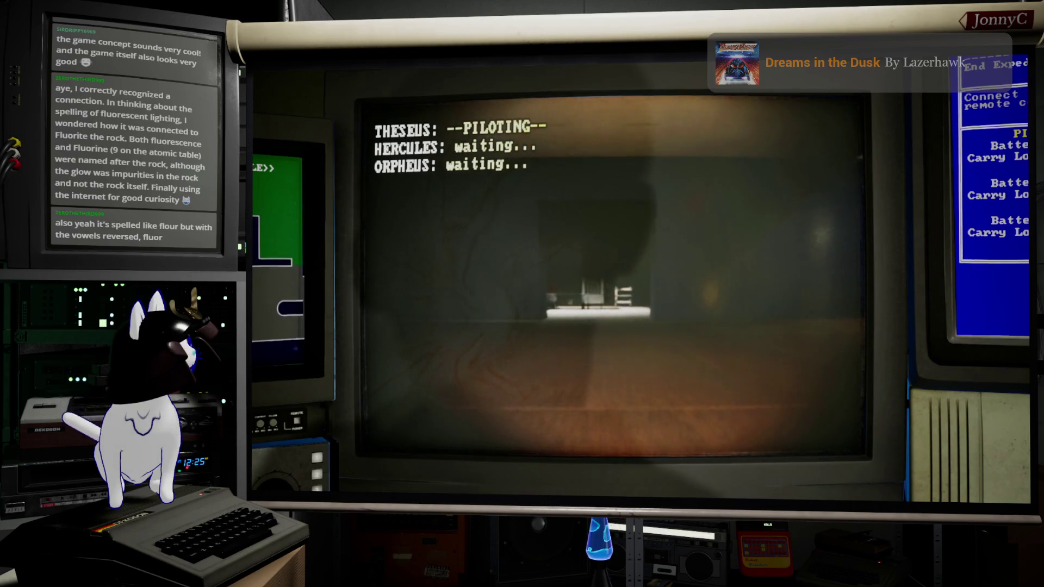
pyautogui.press('w')
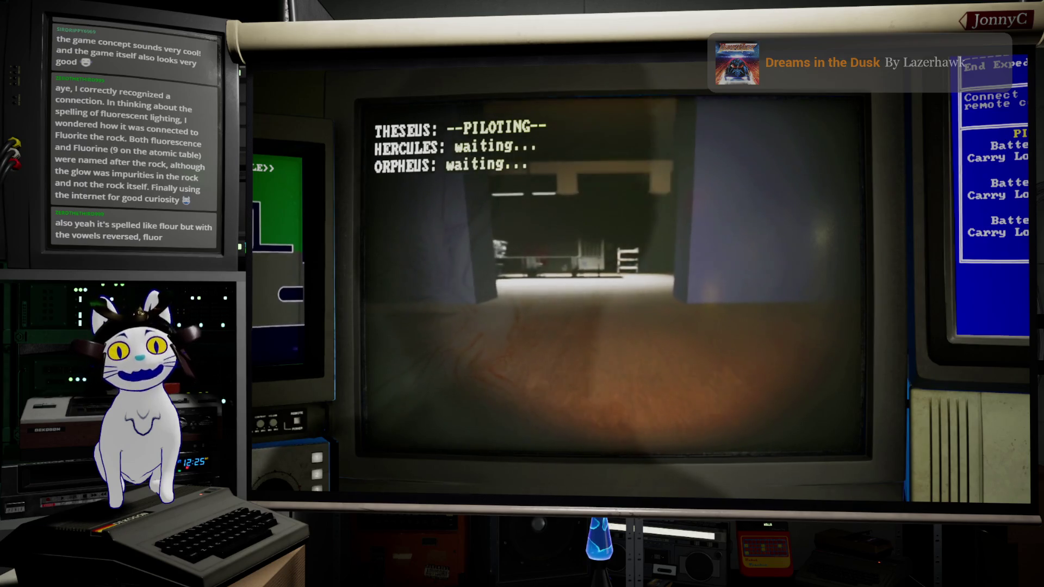
pyautogui.press('w')
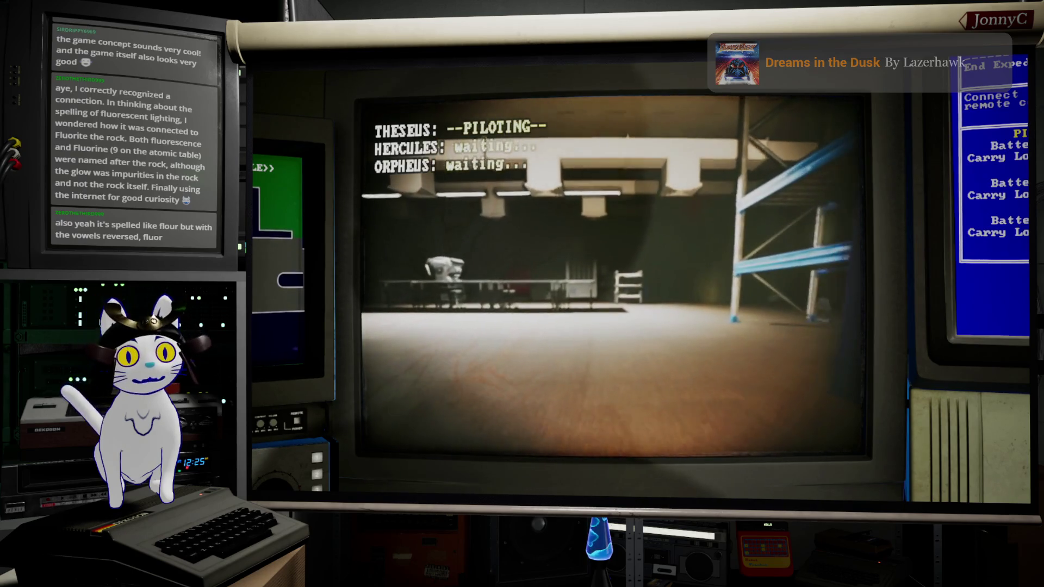
# Pass under the blue shelving into the open room, back off to view the ceiling lights, then end the play session
pyautogui.press('d')
pyautogui.press('w')
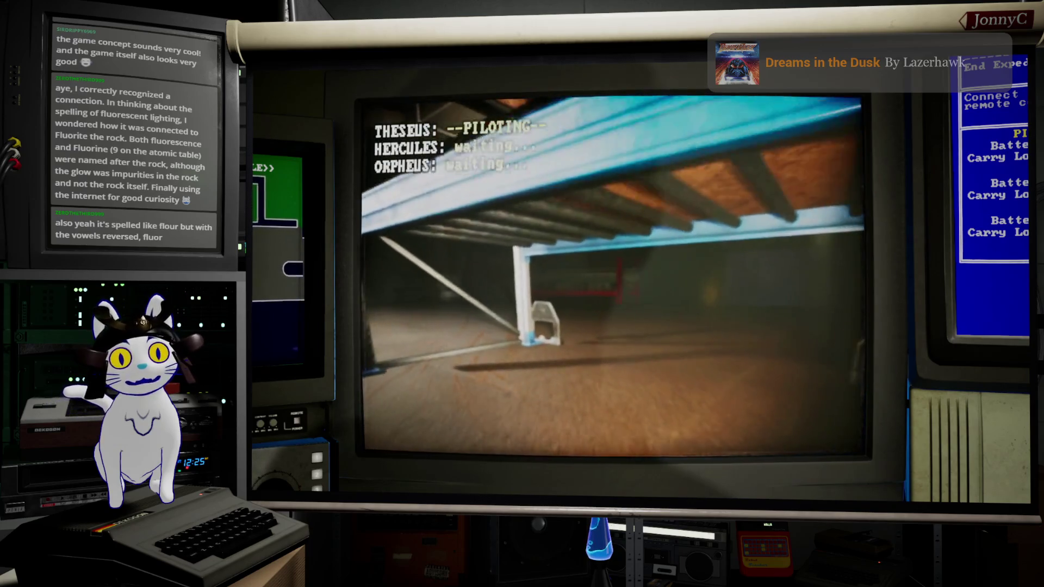
pyautogui.press('d')
pyautogui.press('w')
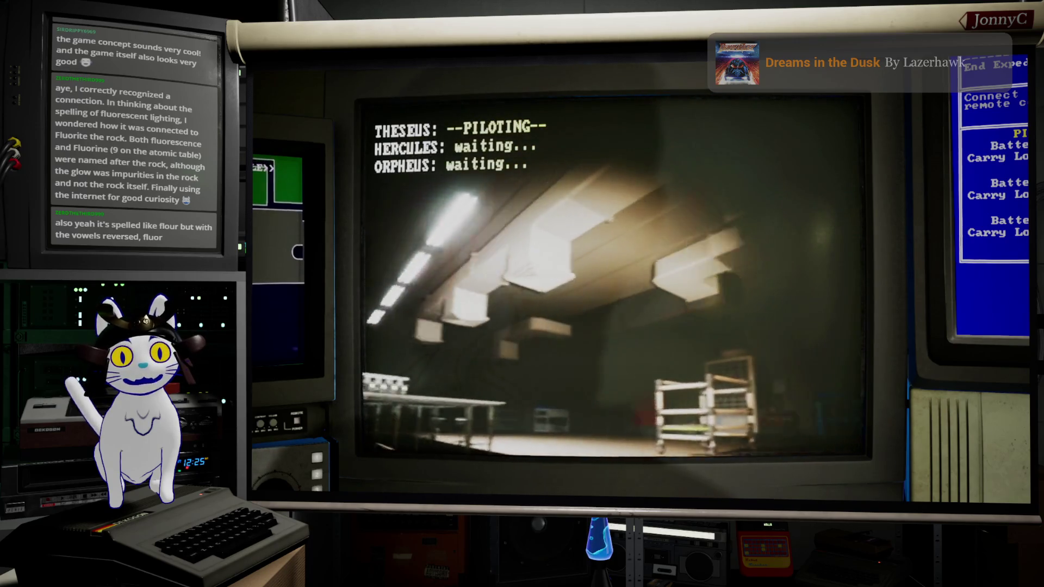
pyautogui.press('a')
pyautogui.press('d')
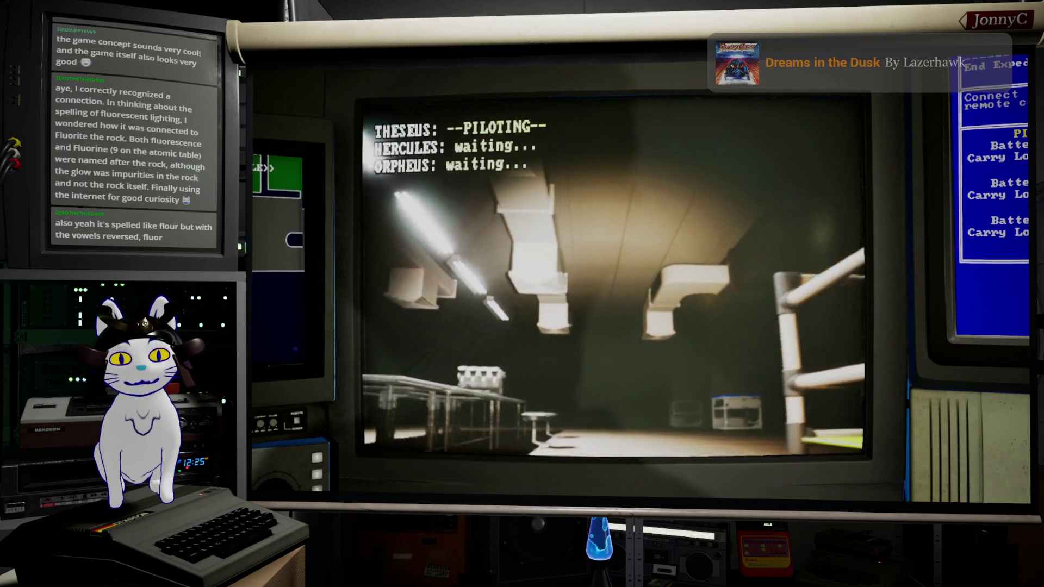
pyautogui.press('w')
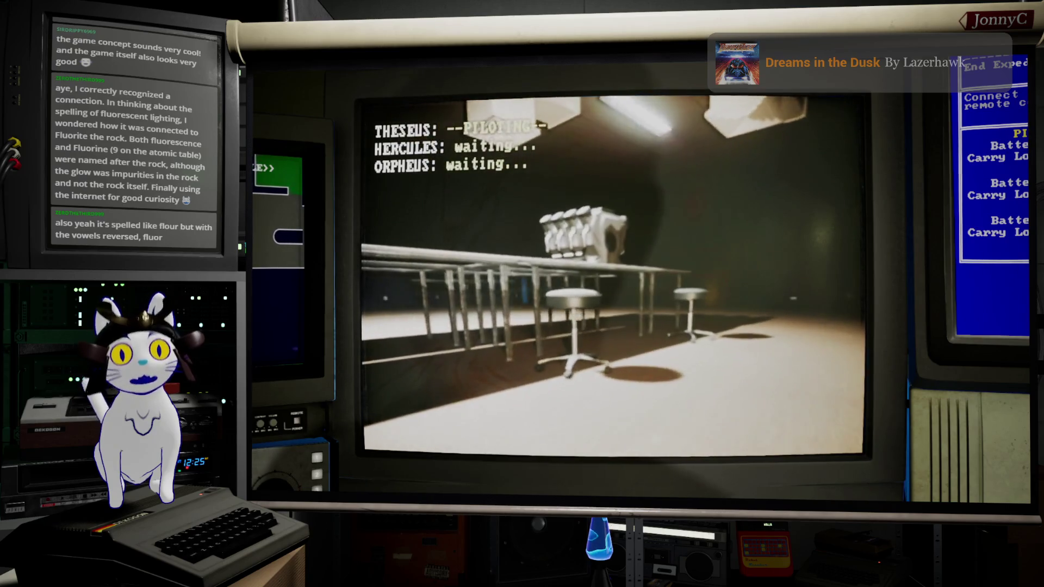
pyautogui.press('d')
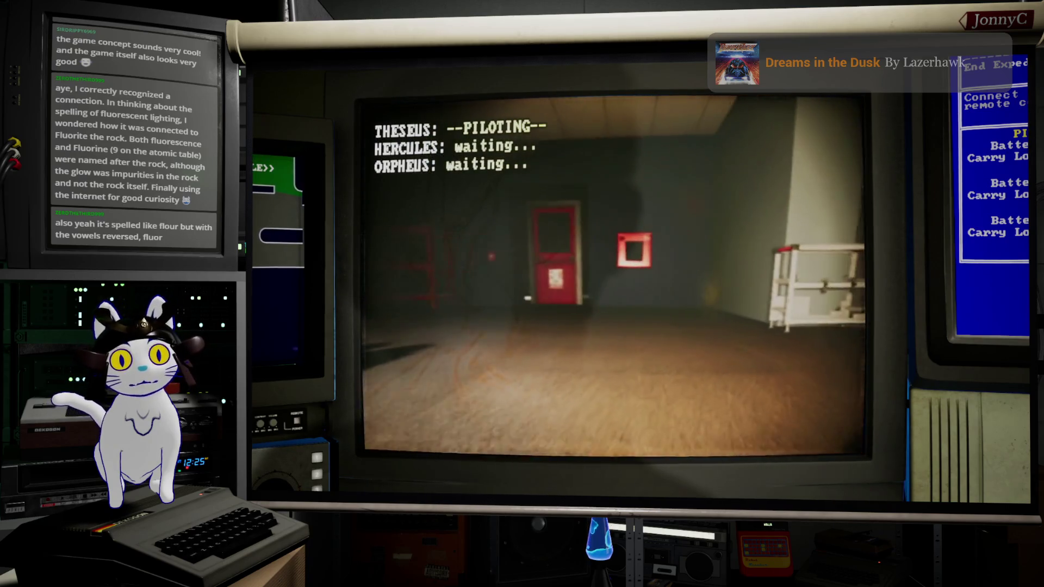
pyautogui.press('a')
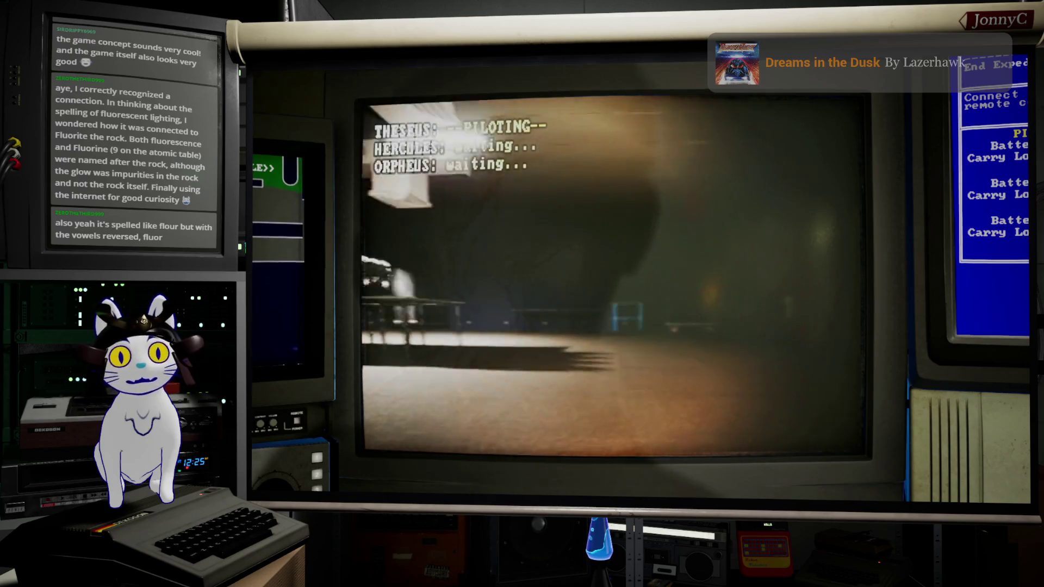
pyautogui.press('s')
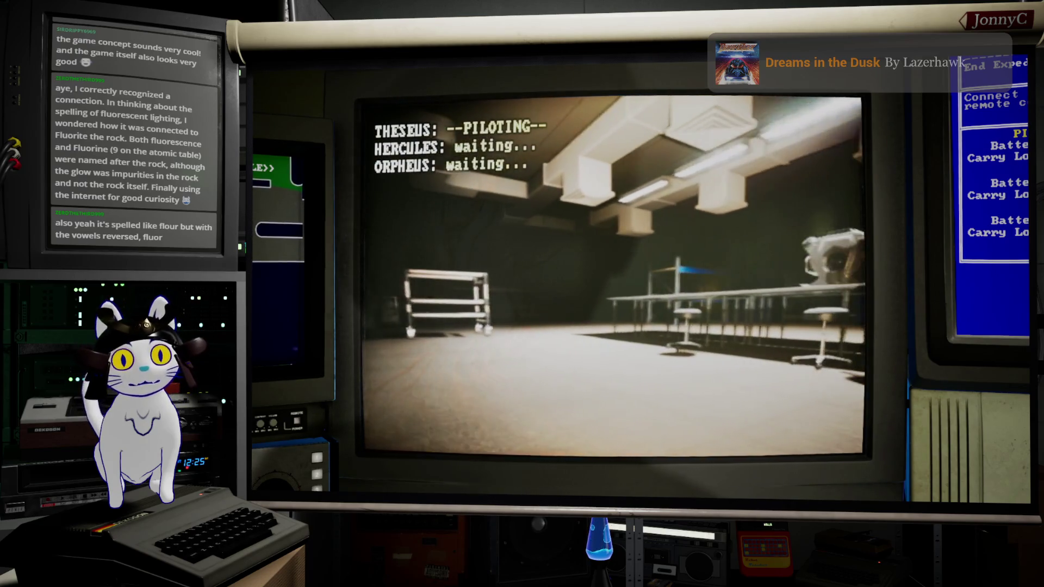
pyautogui.press('Escape')
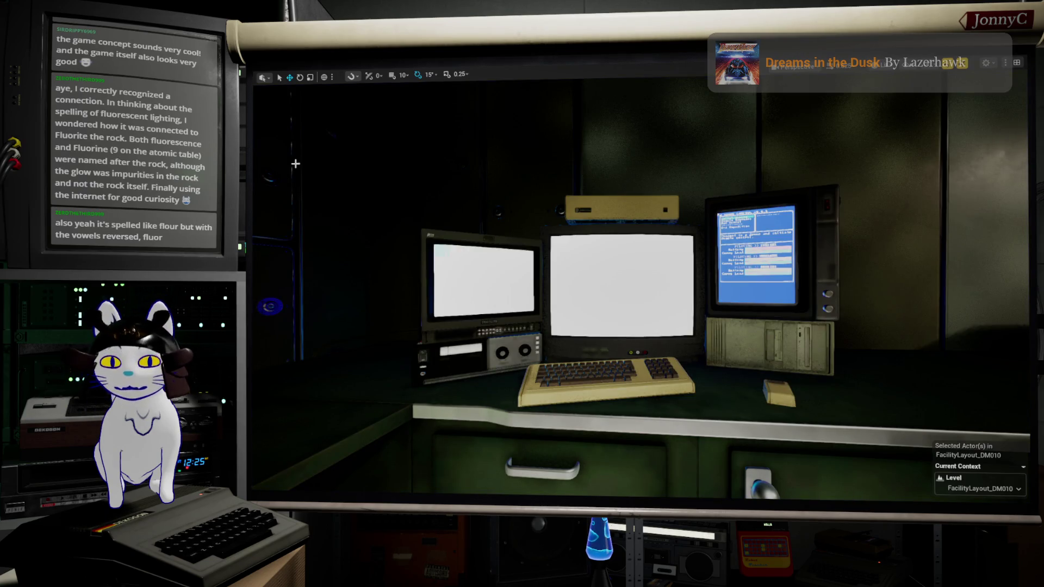
# Restore the full editor layout with F11 and fly the camera back to the factory room's ceiling lights
pyautogui.moveTo(474, 229); pyautogui.dragTo(506, 206)
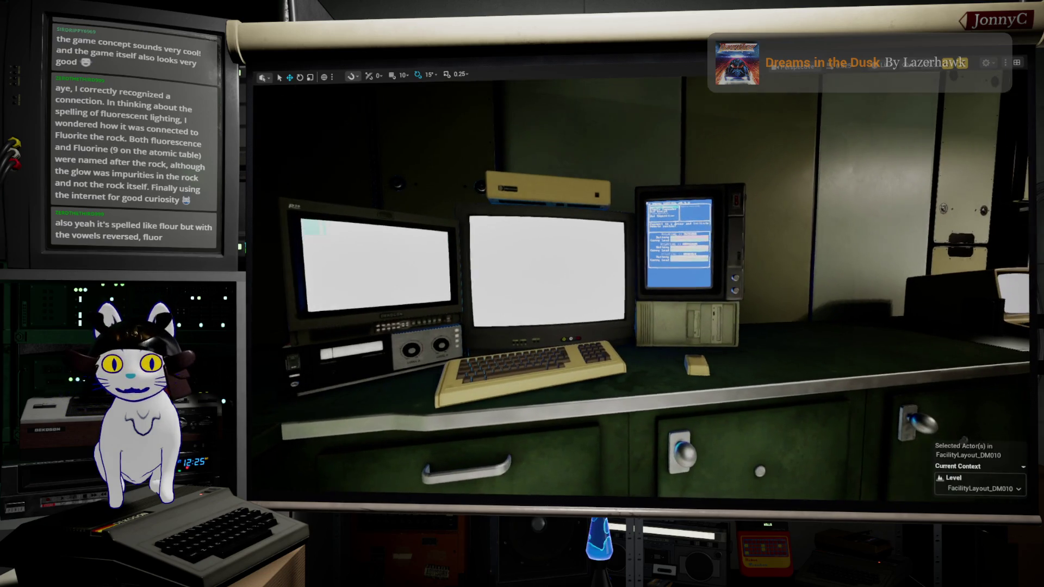
pyautogui.press('F11')
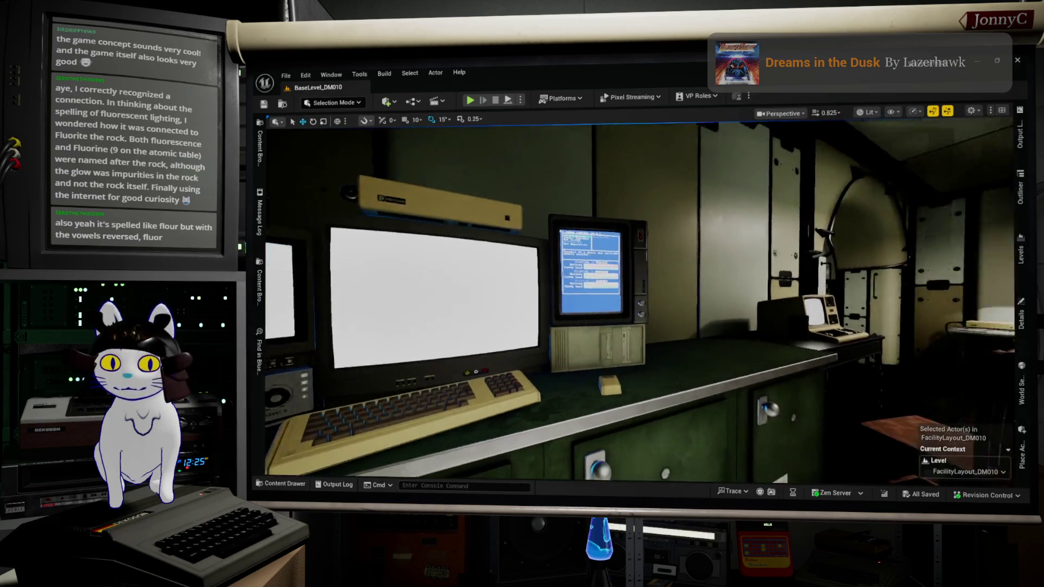
pyautogui.press('F11')
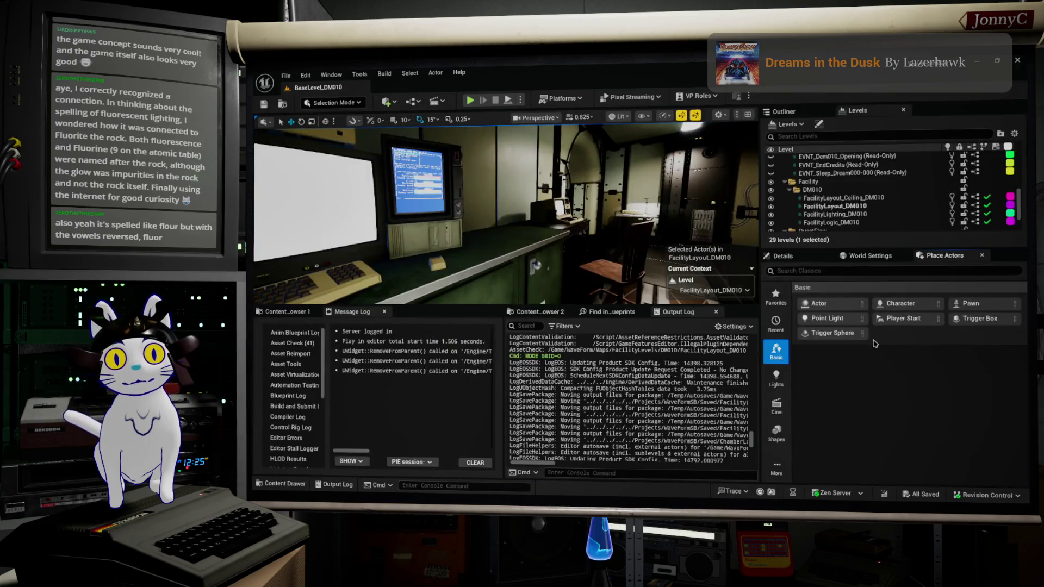
pyautogui.moveTo(601, 210); pyautogui.dragTo(592, 177)
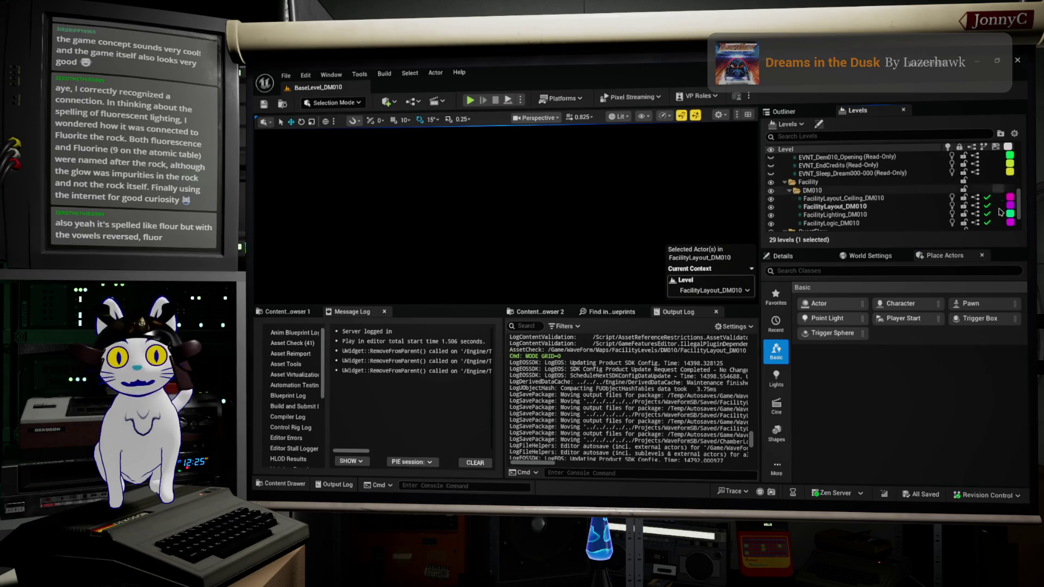
pyautogui.press('f')
pyautogui.moveTo(544, 217); pyautogui.dragTo(543, 218)
pyautogui.scroll(-2, 544, 217)
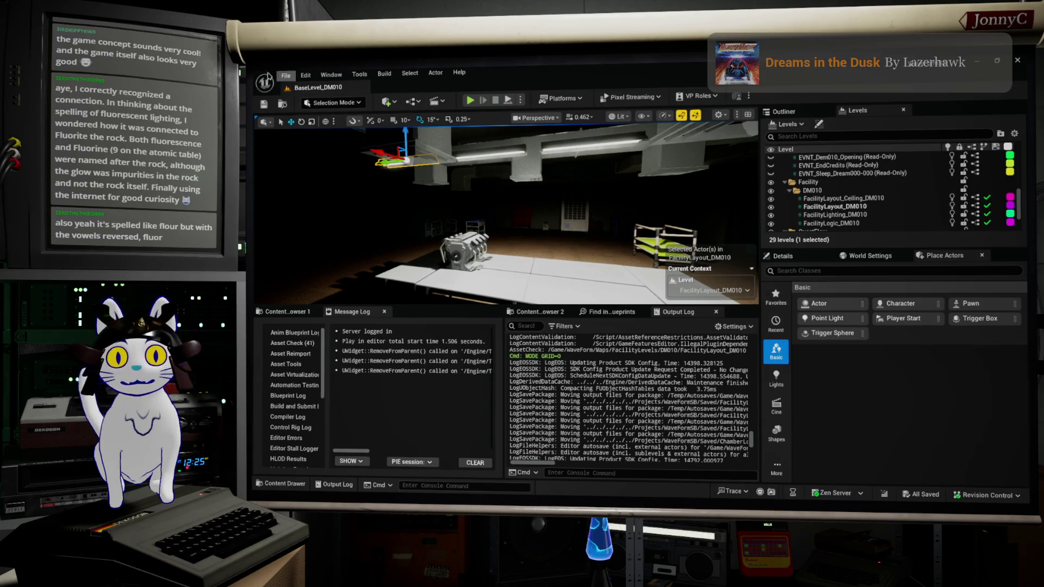
pyautogui.click(287, 76)
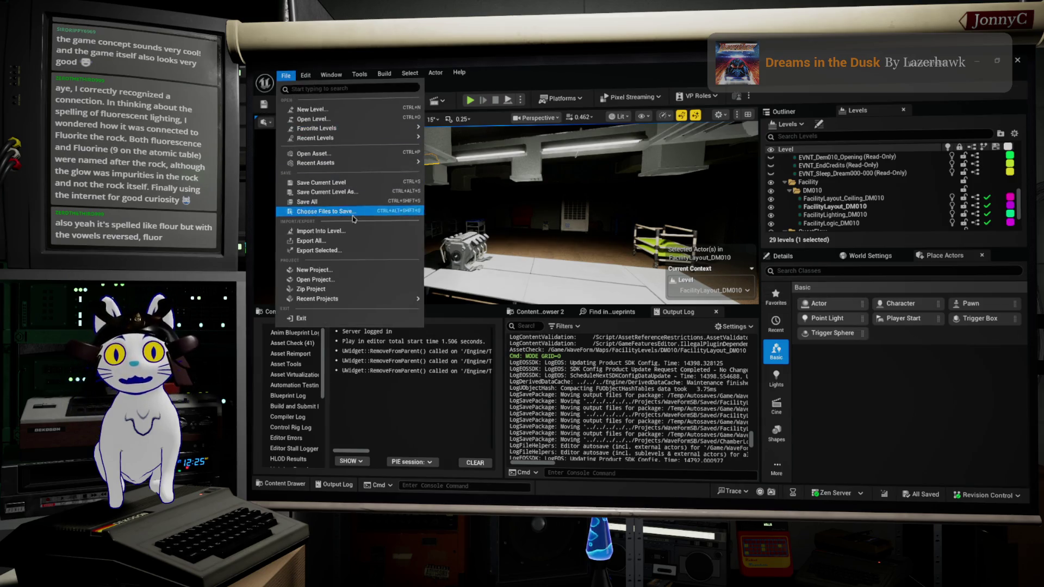
pyautogui.click(449, 206)
pyautogui.moveTo(449, 206)
pyautogui.mouseDown()
pyautogui.moveTo(411, 133)
pyautogui.moveTo(253, 261)
pyautogui.moveTo(380, 263)
pyautogui.mouseUp()
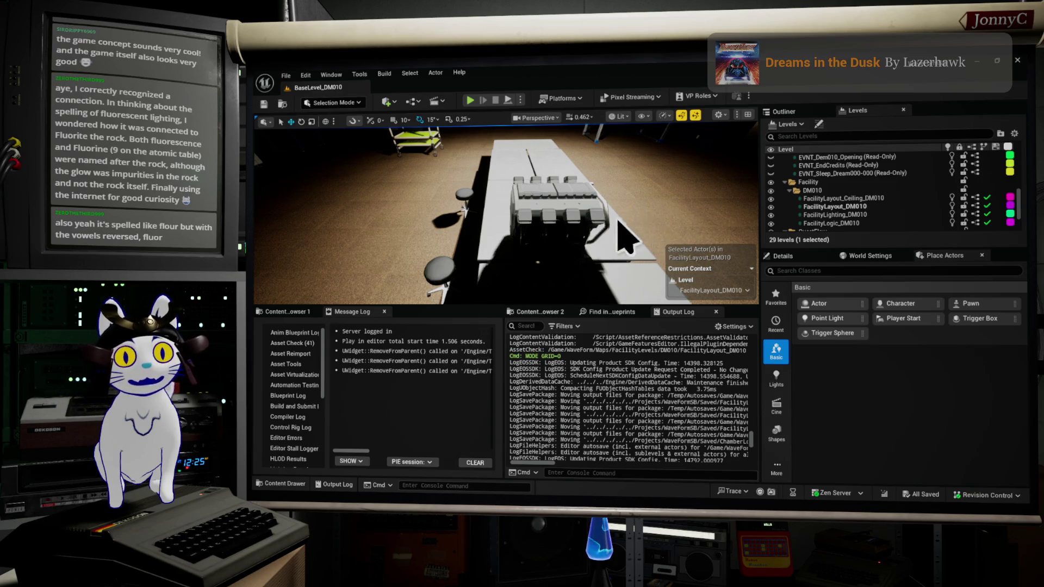
pyautogui.press('1')
pyautogui.moveTo(630, 213); pyautogui.dragTo(630, 179)
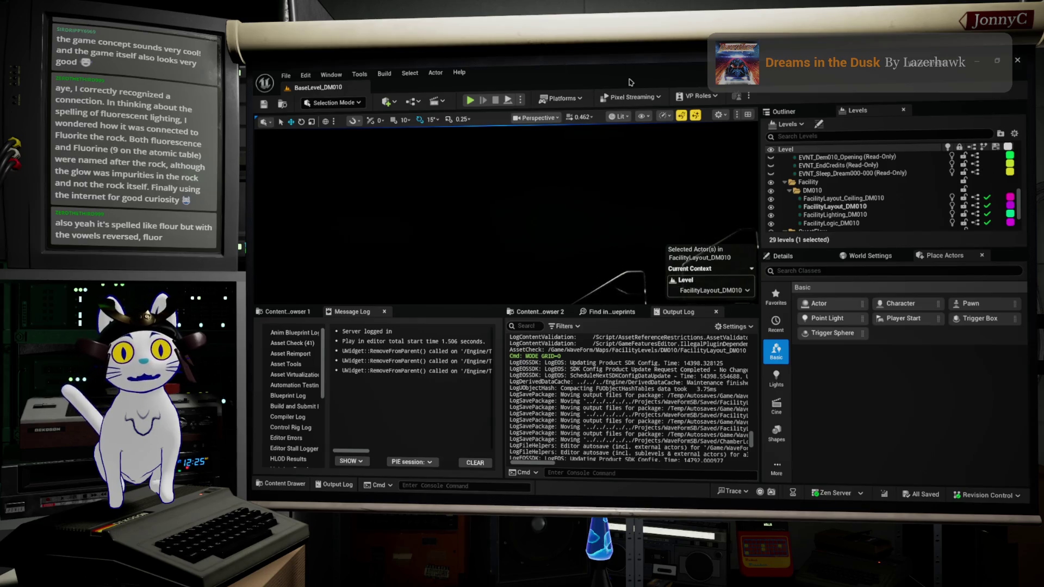
# Switch the viewport to Wireframe, then Unlit, and fly around the unshaded factory
pyautogui.click(617, 118)
pyautogui.click(637, 168)
pyautogui.moveTo(599, 157); pyautogui.dragTo(599, 154)
pyautogui.click(610, 117)
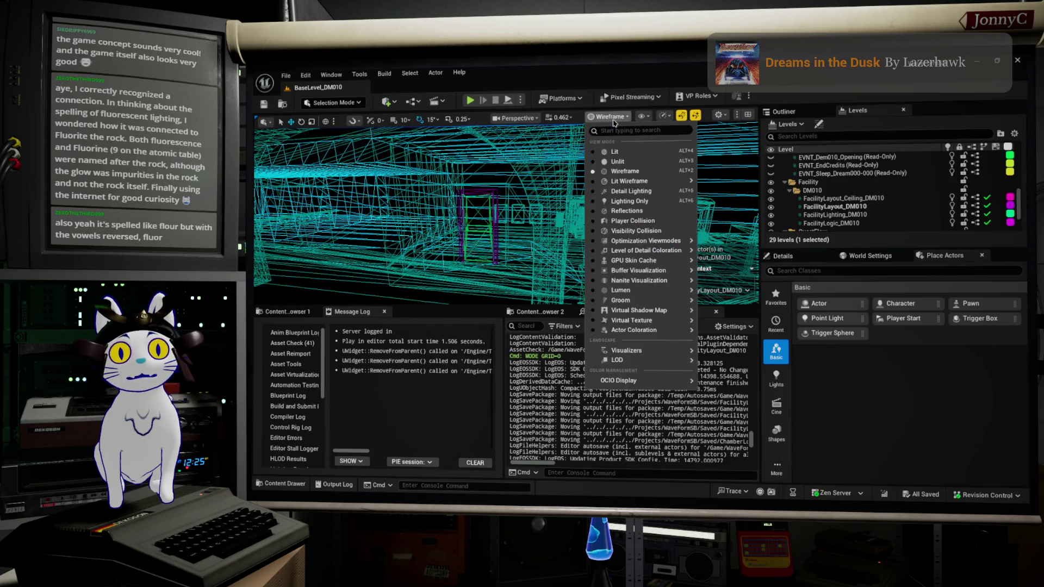
pyautogui.click(619, 162)
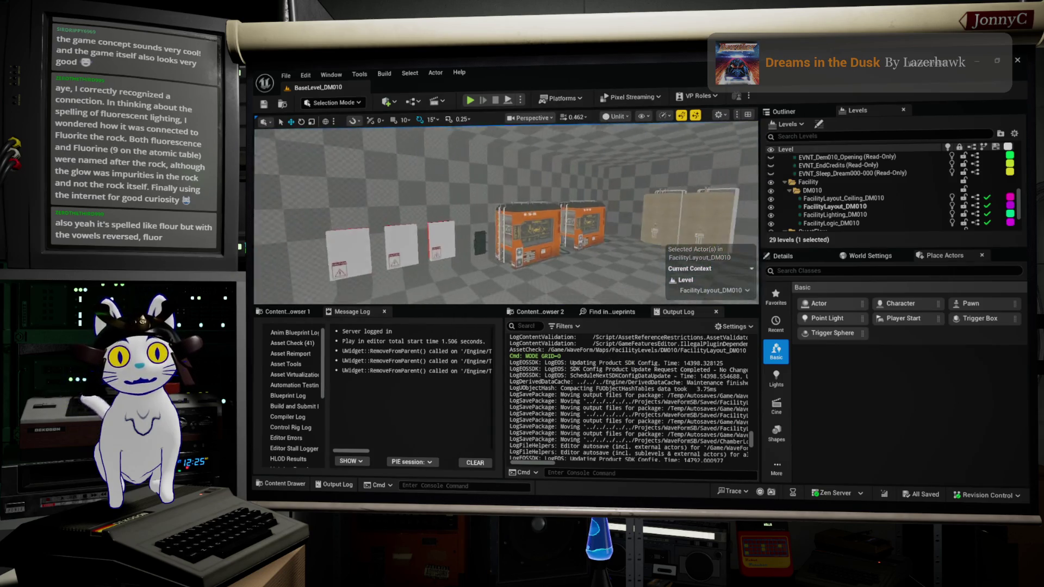
pyautogui.press('w')
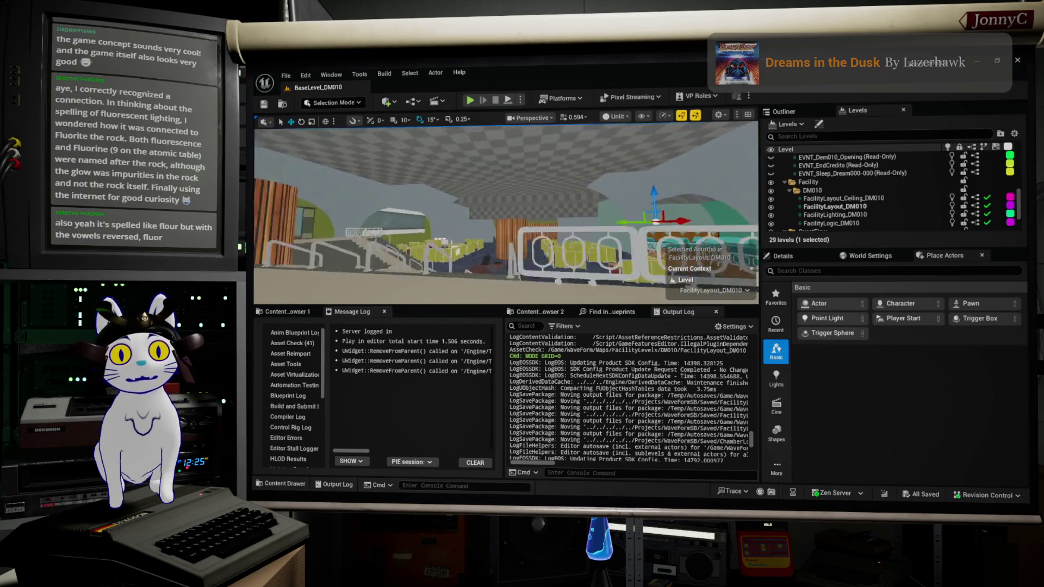
pyautogui.press('s')
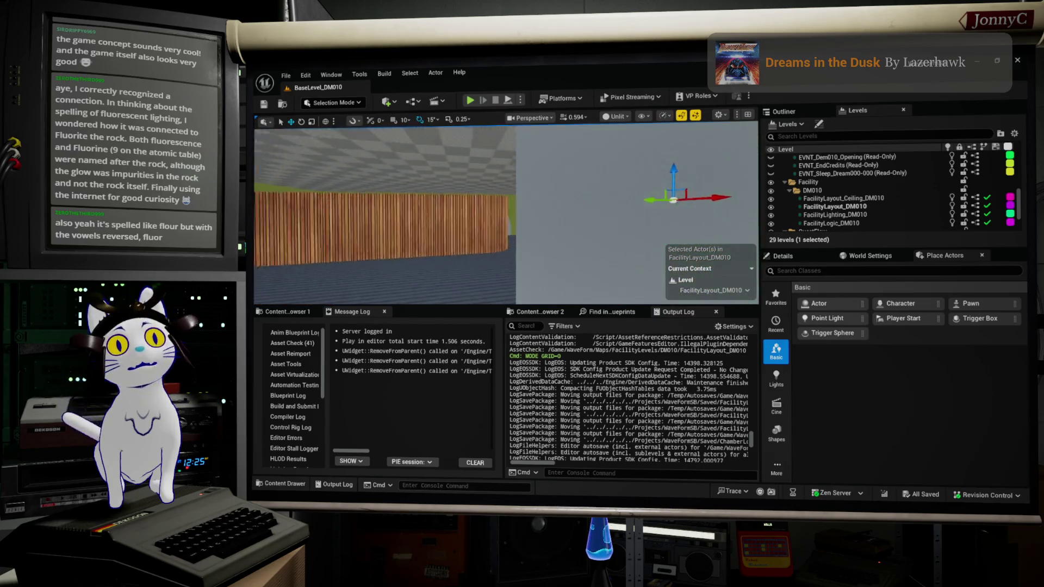